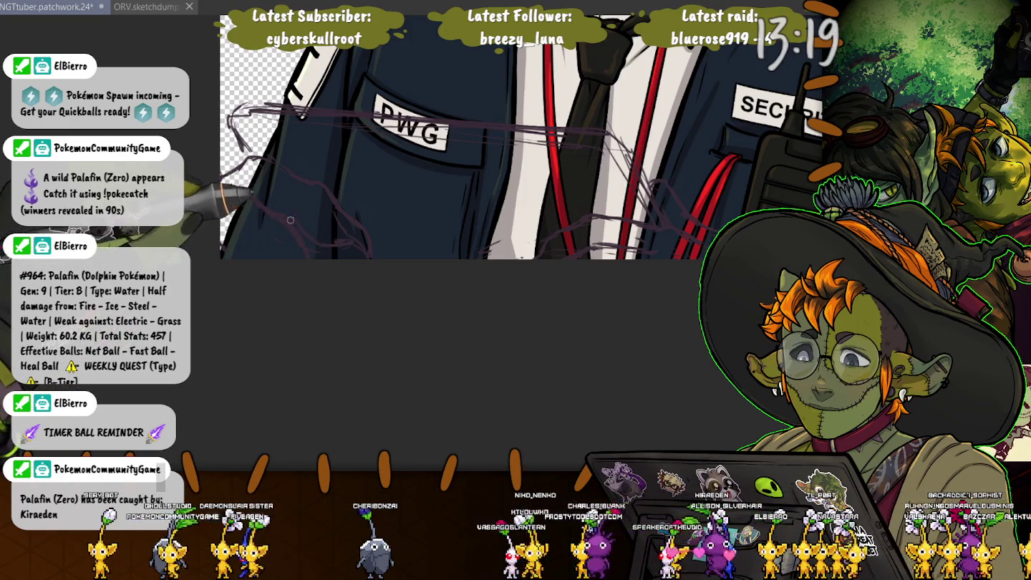
# Pan to the jacket's lower left and sketch rough purple card strokes around the PWG pocket
pyautogui.moveTo(356, 231)
pyautogui.mouseDown()
pyautogui.moveTo(391, 285)
pyautogui.moveTo(308, 214)
pyautogui.moveTo(401, 301)
pyautogui.mouseUp()
pyautogui.moveTo(258, 236); pyautogui.dragTo(337, 308)
pyautogui.moveTo(287, 244); pyautogui.dragTo(252, 202)
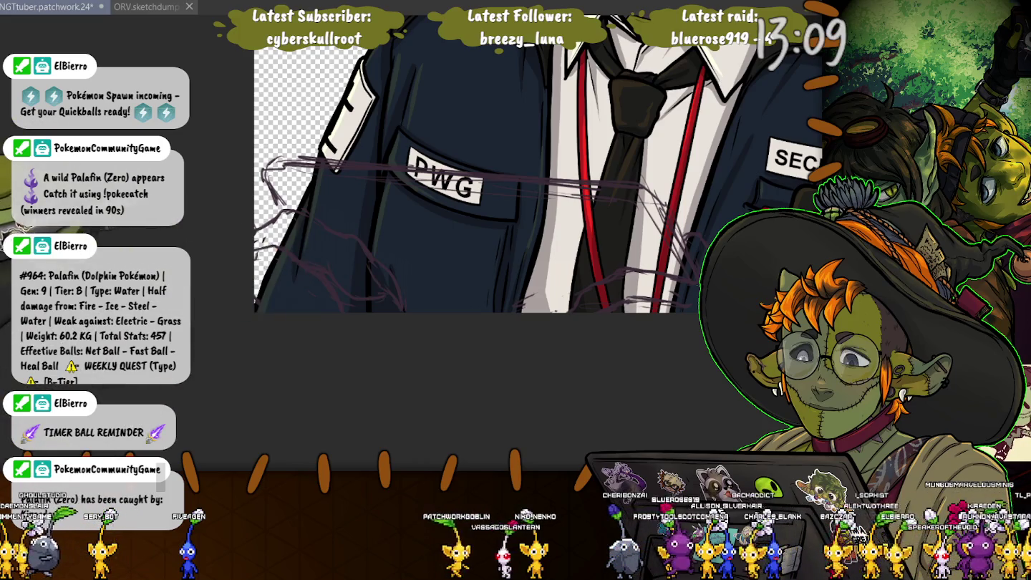
pyautogui.scroll(2, 529, 200)
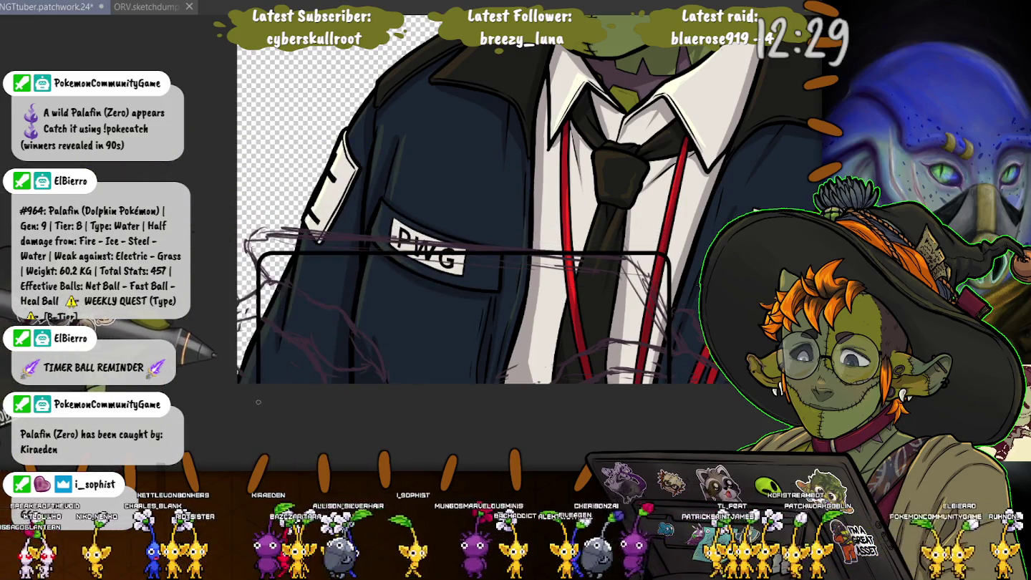
# Rotate the card rectangle clockwise, pull its left edge inward, and lasso-select the card sketch
pyautogui.moveTo(237, 425)
pyautogui.mouseDown()
pyautogui.moveTo(215, 336)
pyautogui.moveTo(270, 395)
pyautogui.moveTo(270, 357)
pyautogui.mouseUp()
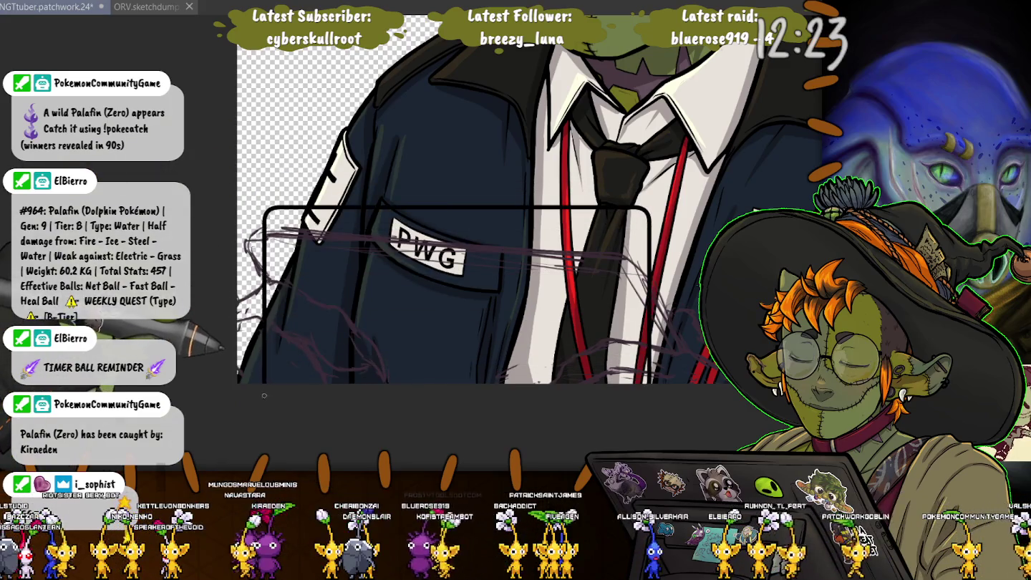
pyautogui.moveTo(259, 394); pyautogui.dragTo(271, 390)
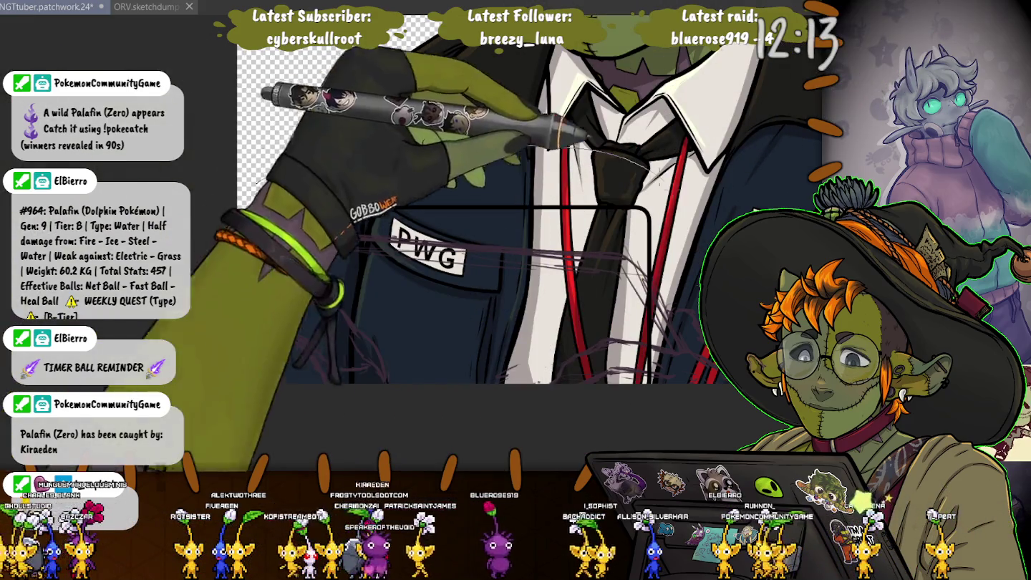
pyautogui.scroll(-2, 465, 215)
pyautogui.moveTo(248, 137); pyautogui.dragTo(667, 329)
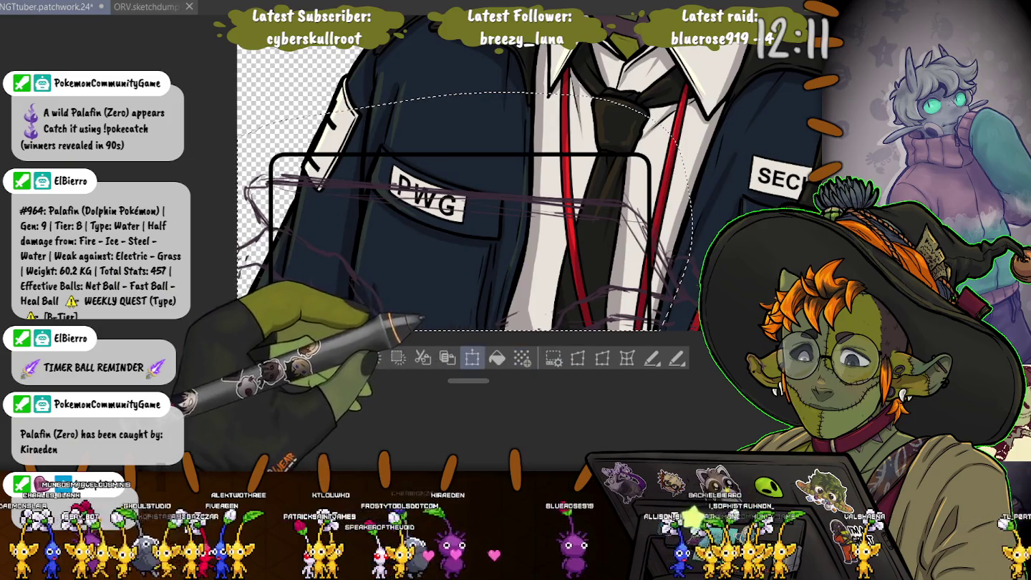
# Distort the card's bottom-left corner for perspective, shift it slightly right, and commit the warp
pyautogui.click(473, 358)
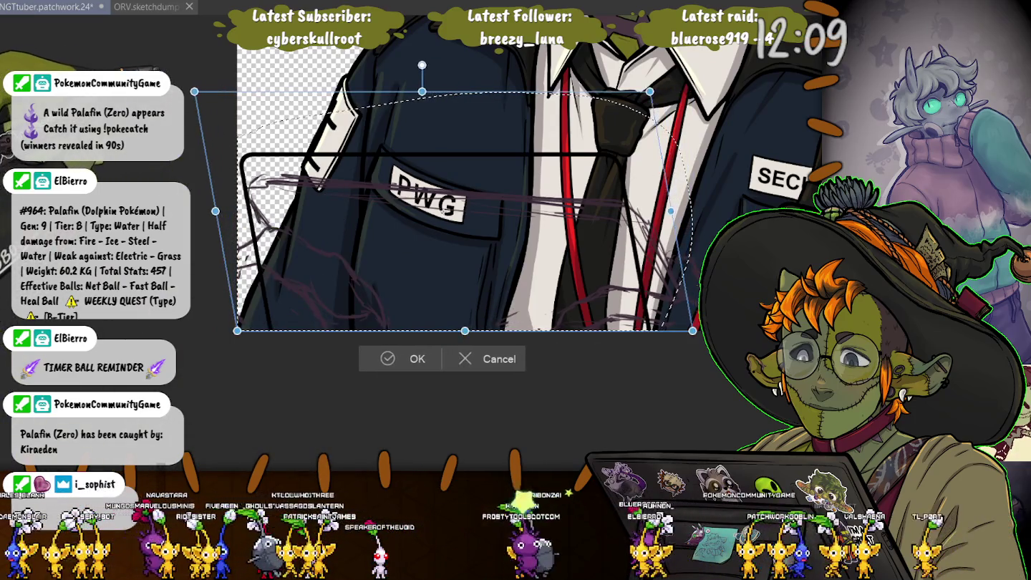
pyautogui.moveTo(236, 331); pyautogui.dragTo(277, 330)
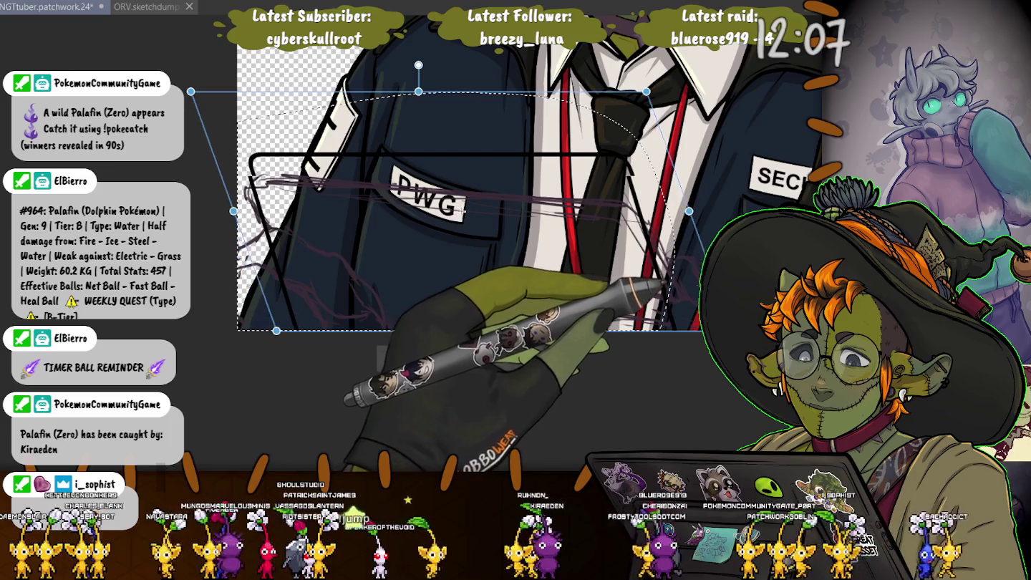
pyautogui.moveTo(464, 210); pyautogui.dragTo(463, 233)
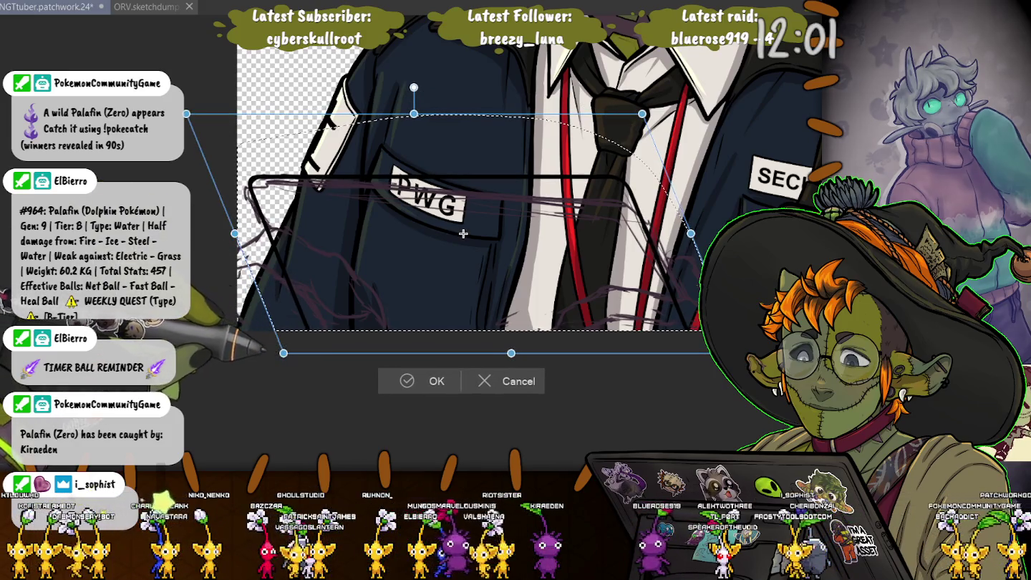
pyautogui.hotkey('ctrl', 'z')
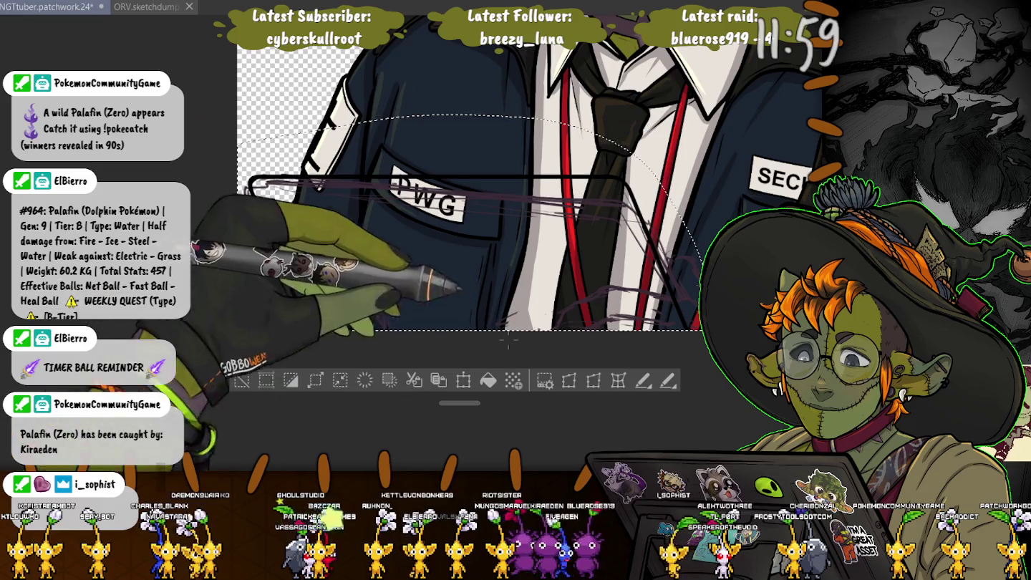
pyautogui.hotkey('ctrl', 'z')
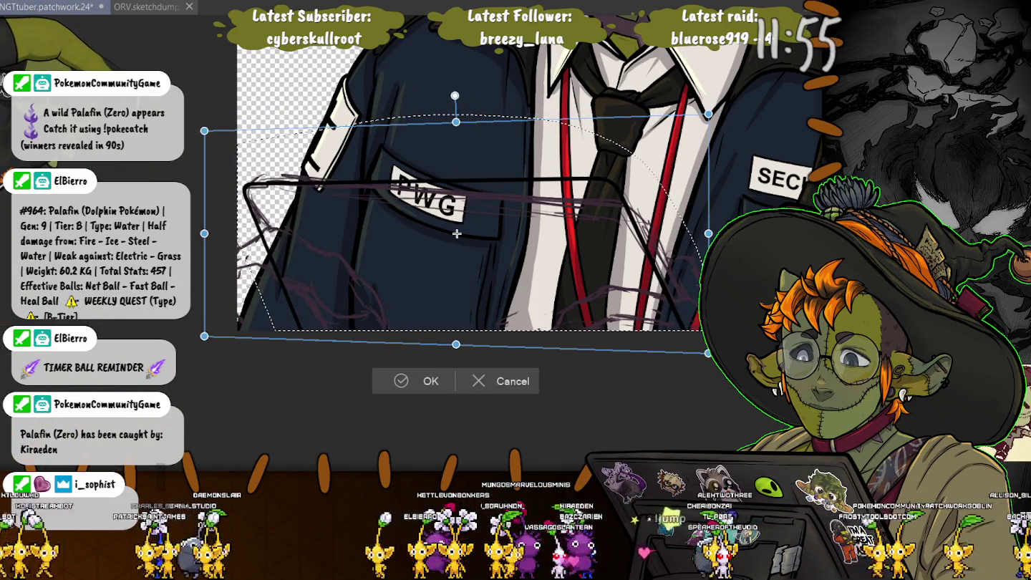
pyautogui.hotkey('ctrl', 'z')
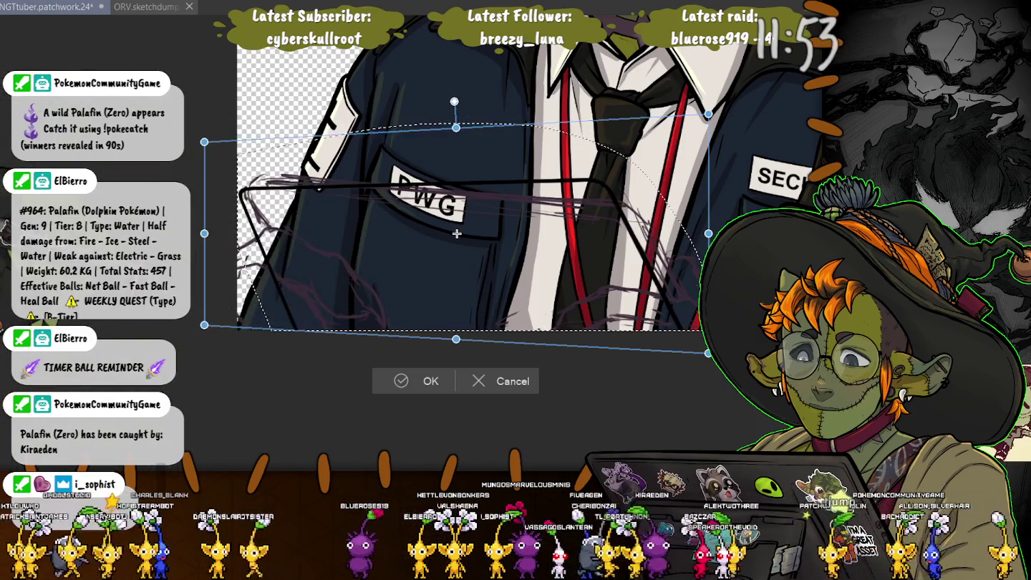
pyautogui.moveTo(457, 233); pyautogui.dragTo(477, 228)
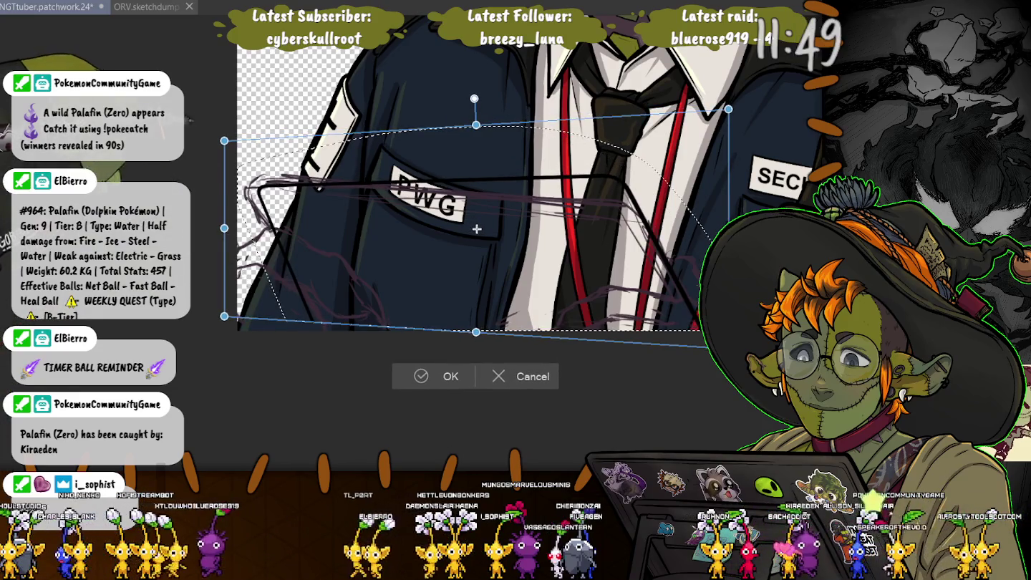
pyautogui.press('Return')
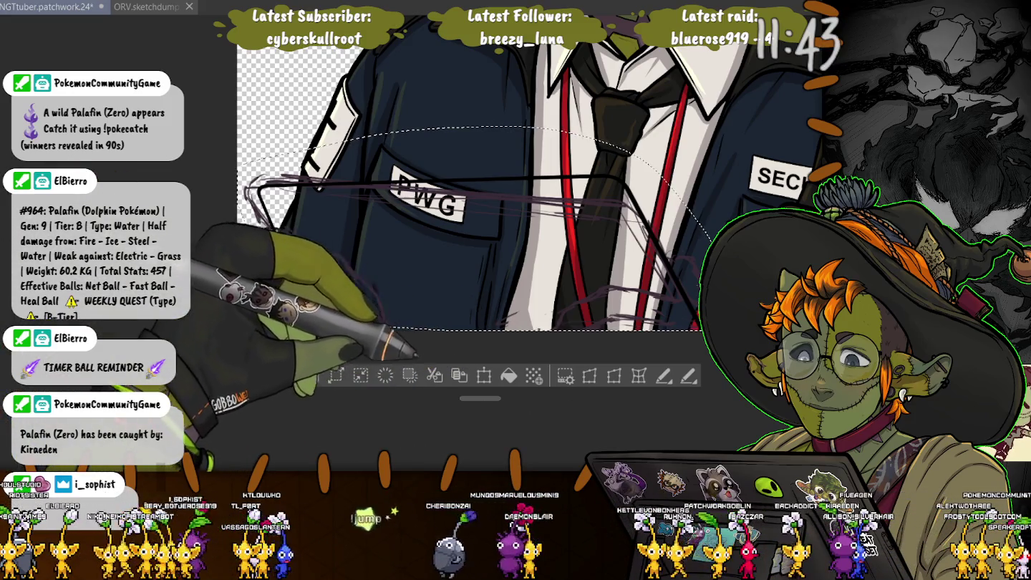
# Transform the card again, moving it a bit right, then apply and deselect
pyautogui.hotkey('ctrl', 't')
pyautogui.moveTo(477, 374); pyautogui.dragTo(463, 383)
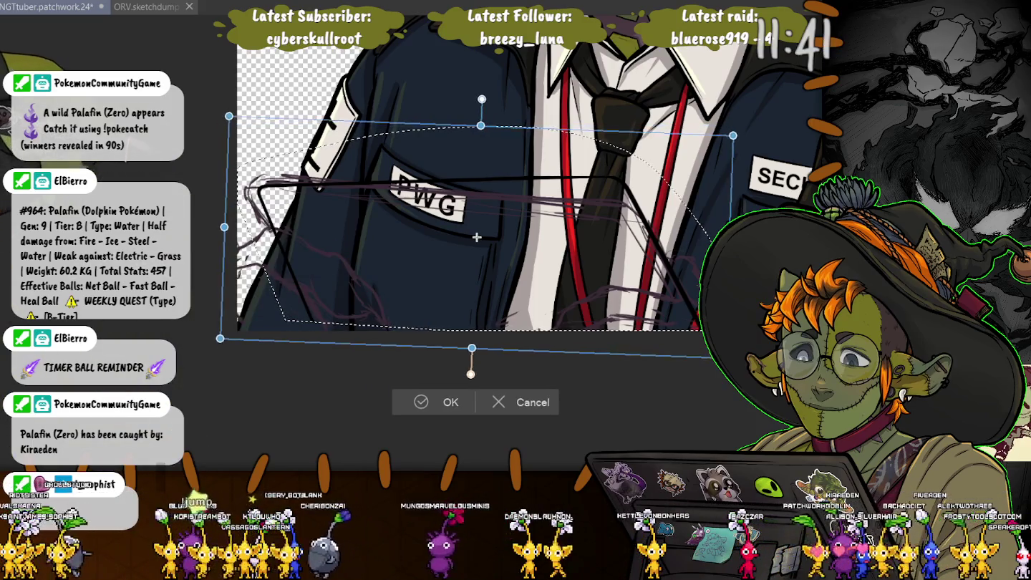
pyautogui.moveTo(475, 246); pyautogui.dragTo(472, 252)
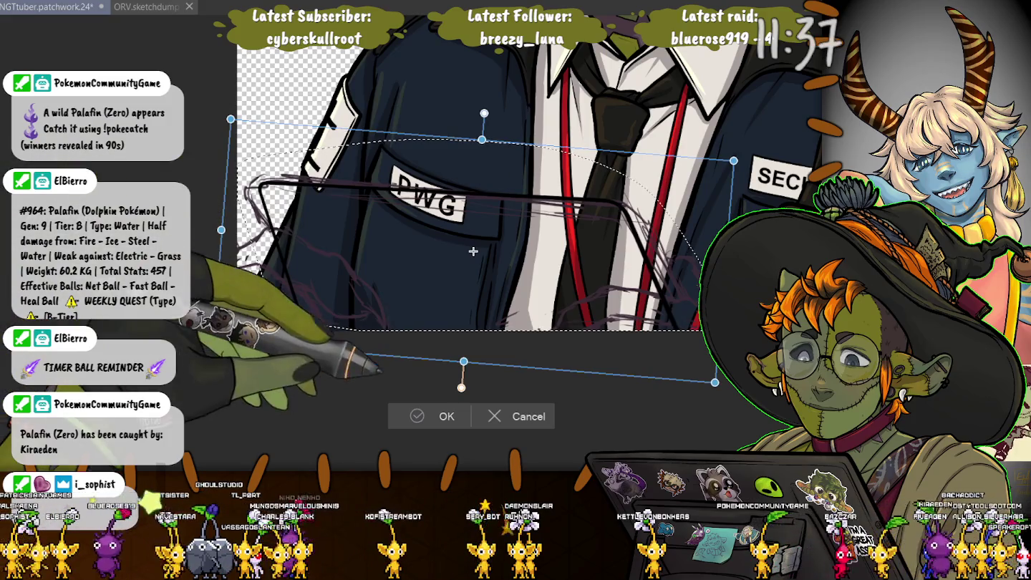
pyautogui.hotkey('ctrl', 'z')
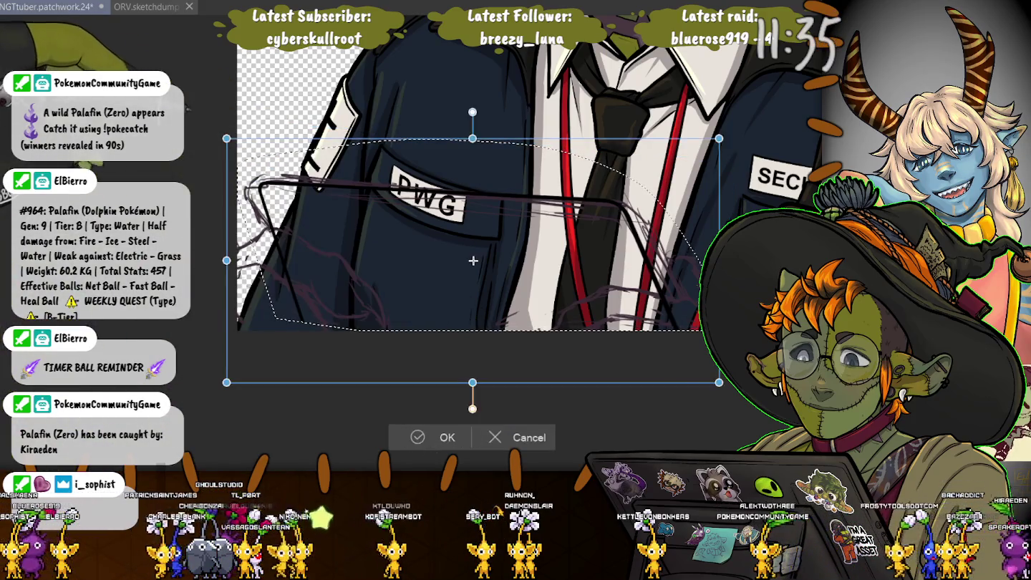
pyautogui.moveTo(456, 261); pyautogui.dragTo(483, 262)
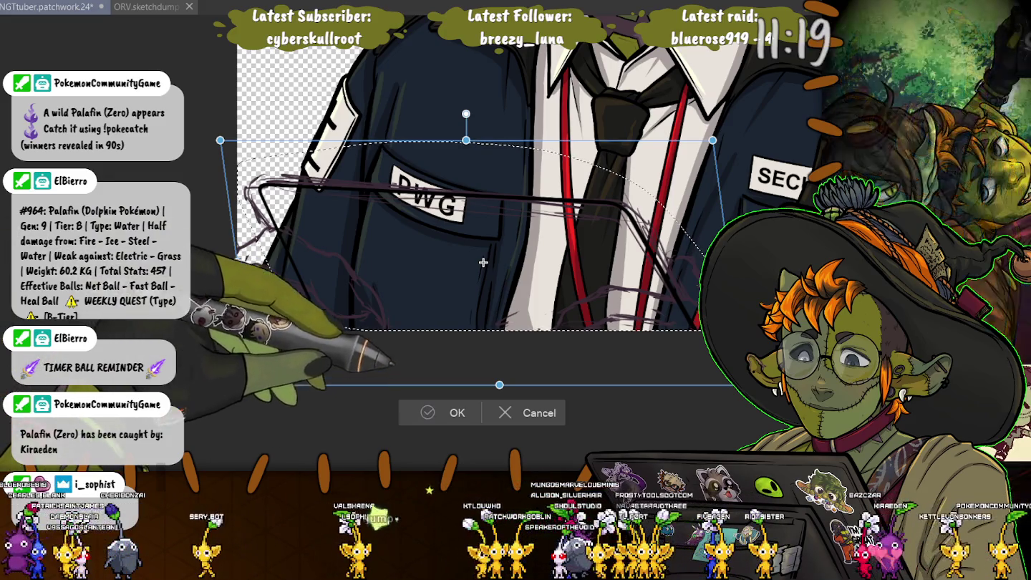
pyautogui.press('Return')
pyautogui.hotkey('ctrl', 'd')
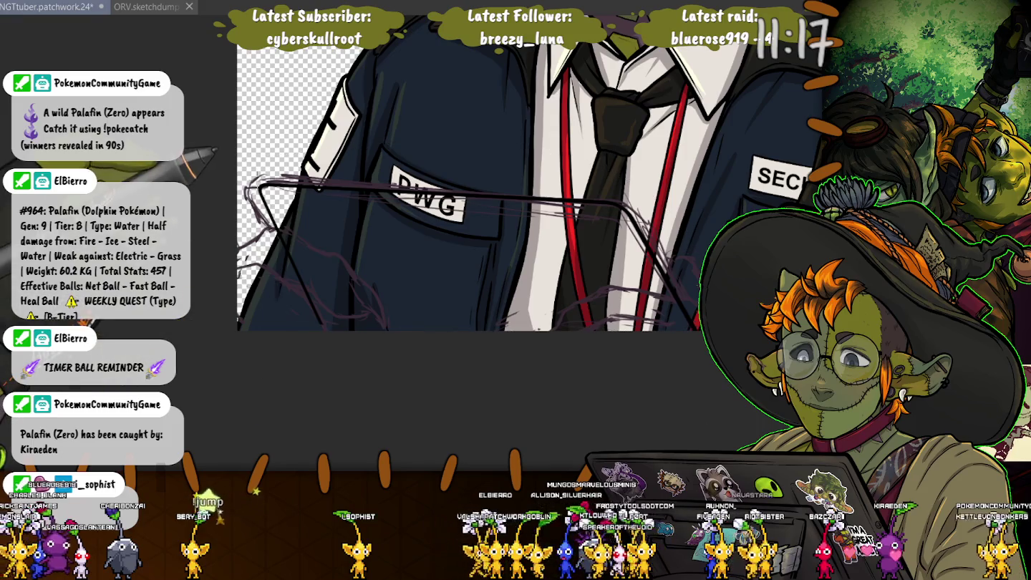
# Lasso the card's left end and enlarge it with Ctrl+T, confirming with Enter
pyautogui.moveTo(286, 187); pyautogui.dragTo(240, 192)
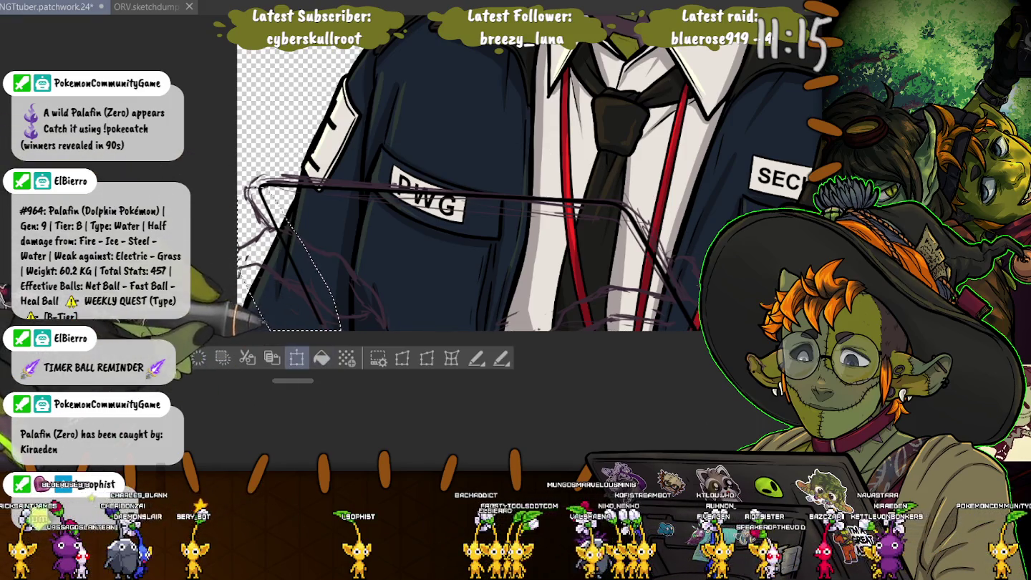
pyautogui.hotkey('ctrl', 't')
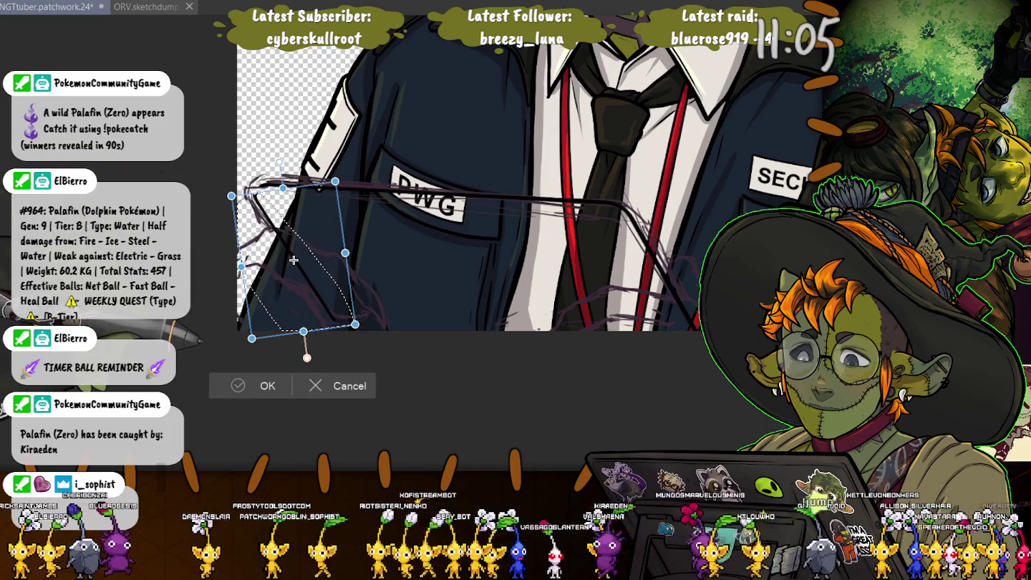
pyautogui.moveTo(293, 261); pyautogui.dragTo(296, 265)
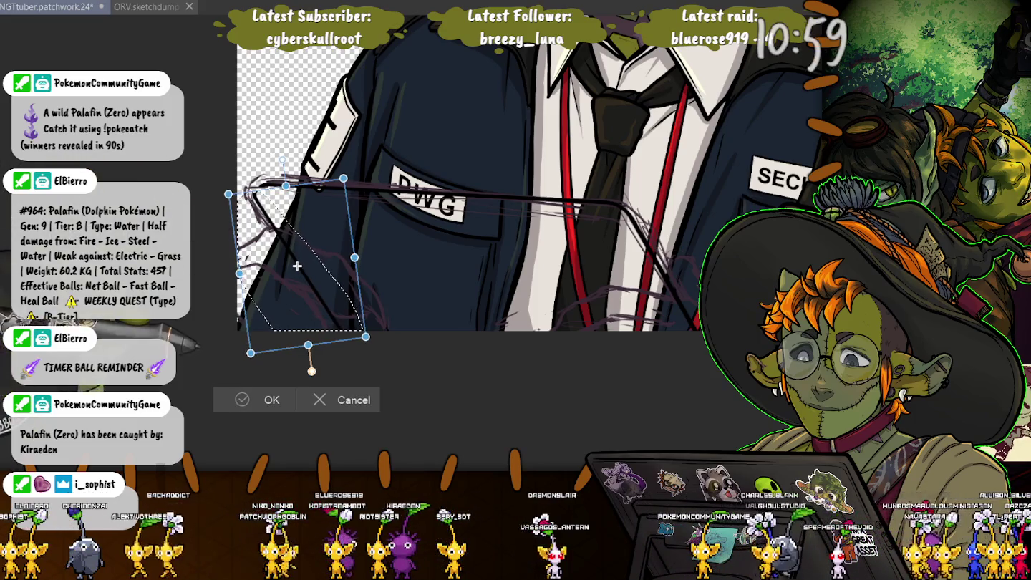
pyautogui.press('Return')
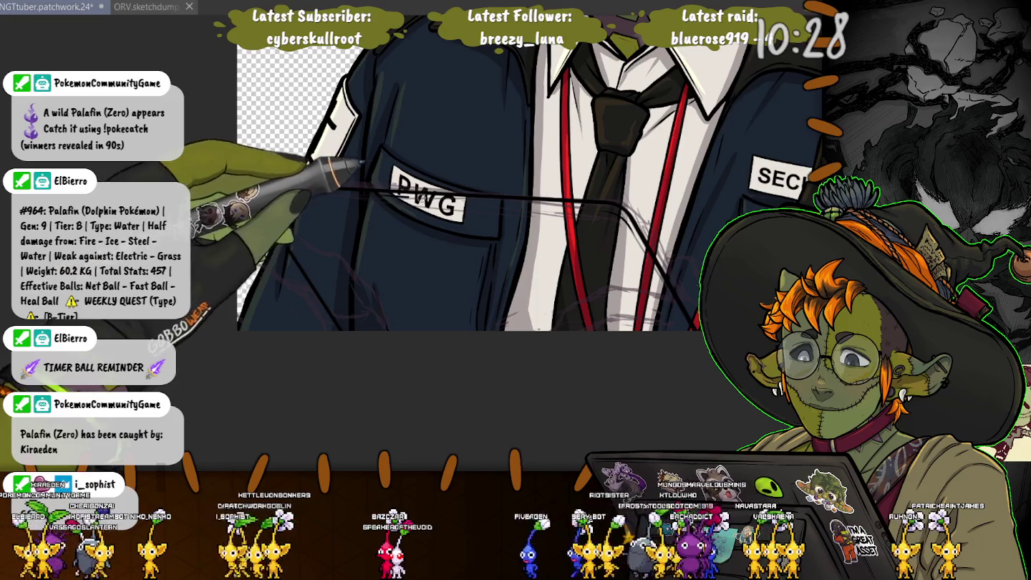
# Draw cleaner pencil lines along the card edge beside the pocket
pyautogui.moveTo(344, 188)
pyautogui.mouseDown()
pyautogui.moveTo(255, 189)
pyautogui.moveTo(287, 235)
pyautogui.mouseUp()
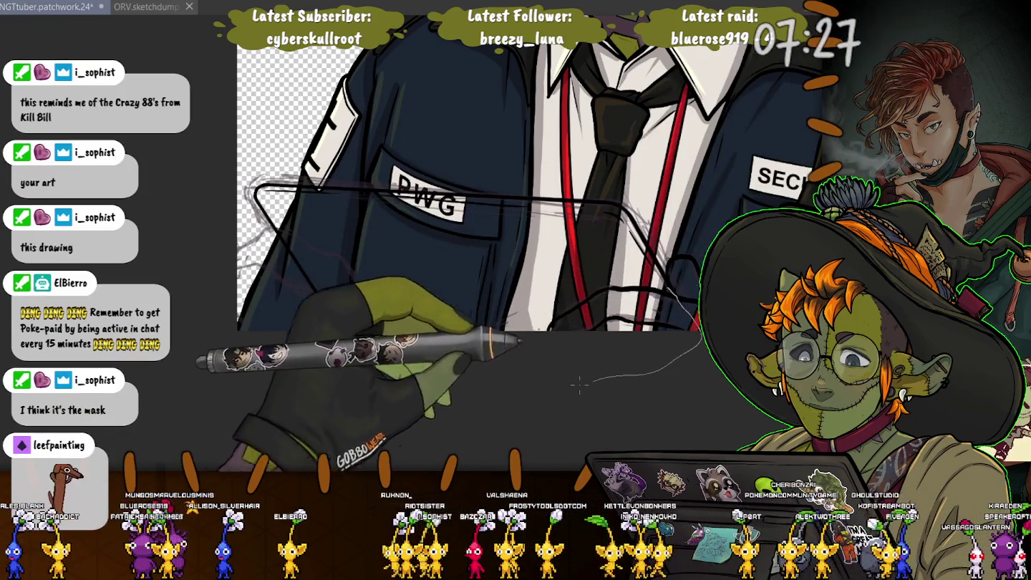
# Select the card sketch's lower-right part near the tie, shift it slightly right, commit, and deselect
pyautogui.moveTo(698, 326); pyautogui.dragTo(501, 328)
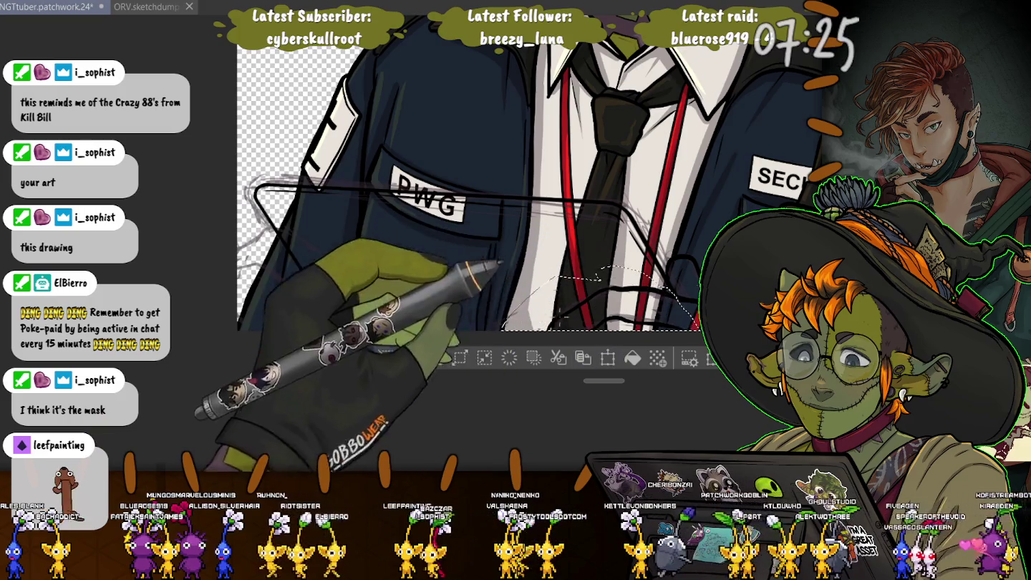
pyautogui.click(608, 358)
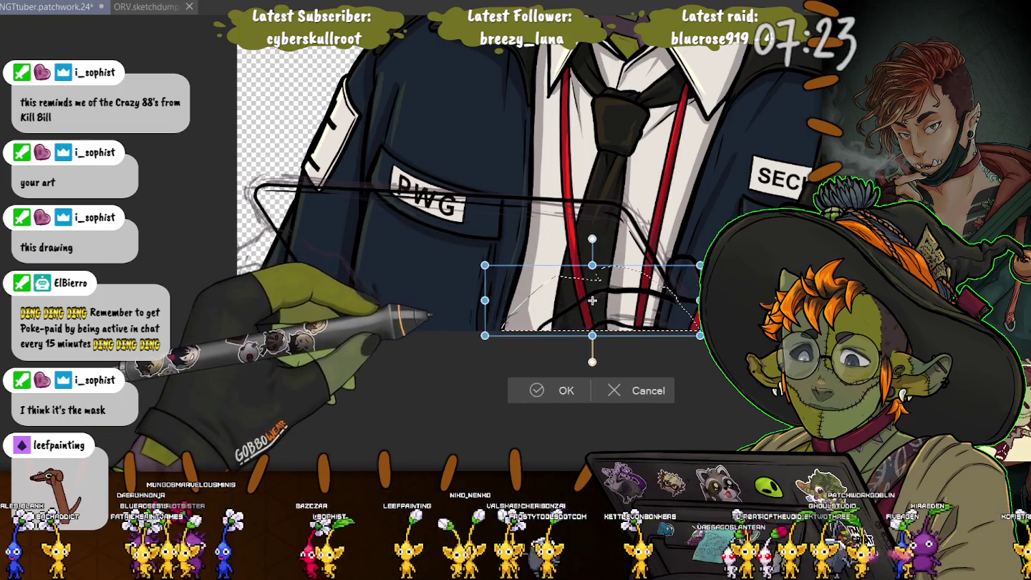
pyautogui.moveTo(593, 299); pyautogui.dragTo(598, 300)
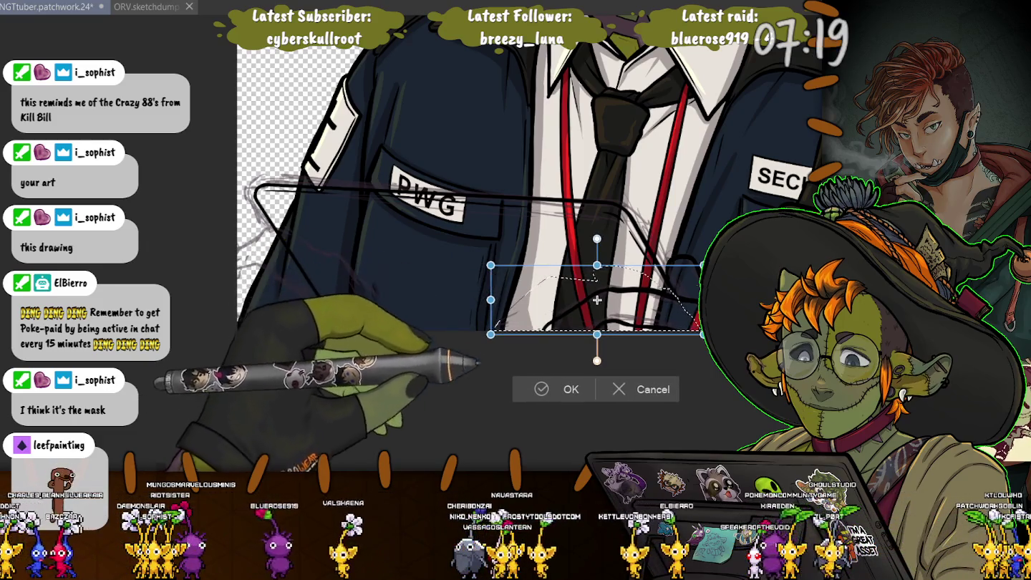
pyautogui.click(570, 389)
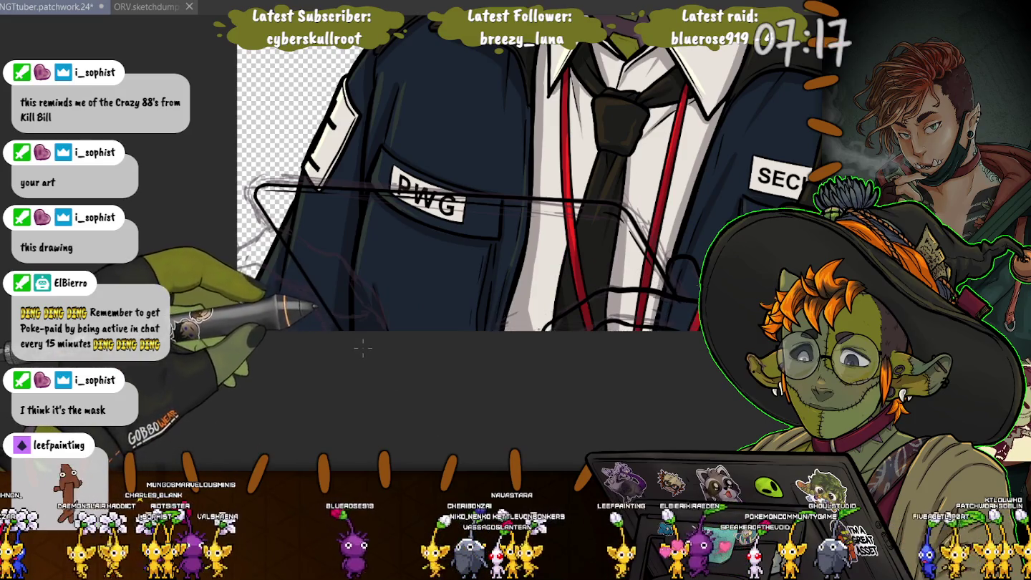
pyautogui.click(363, 354)
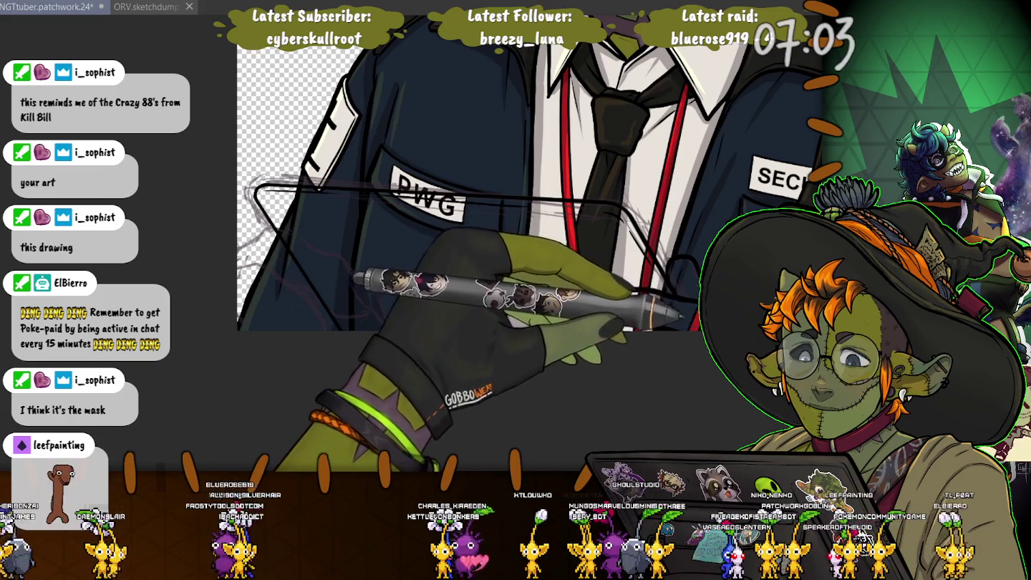
pyautogui.moveTo(430, 215); pyautogui.dragTo(489, 159)
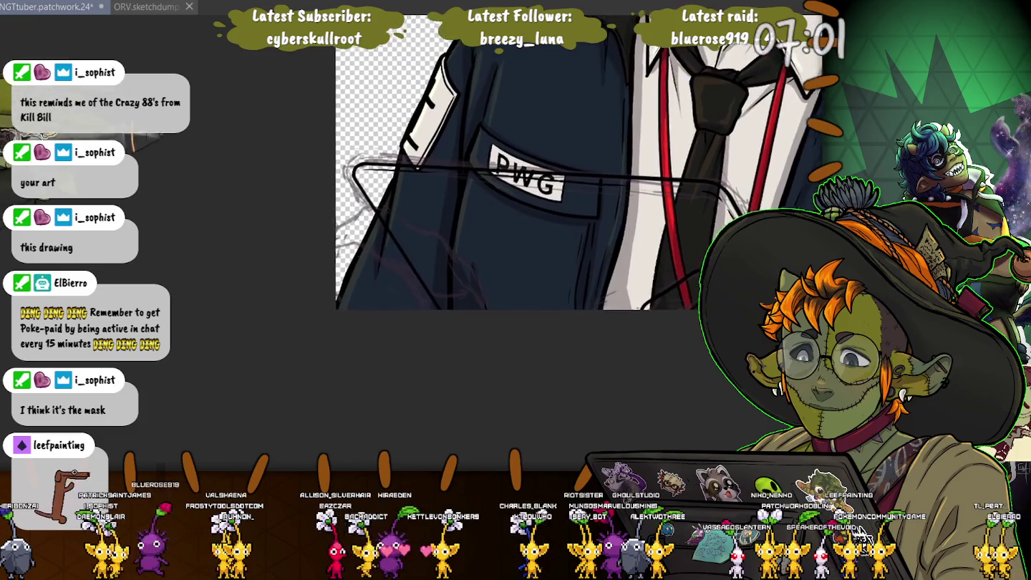
pyautogui.moveTo(290, 190); pyautogui.dragTo(340, 247)
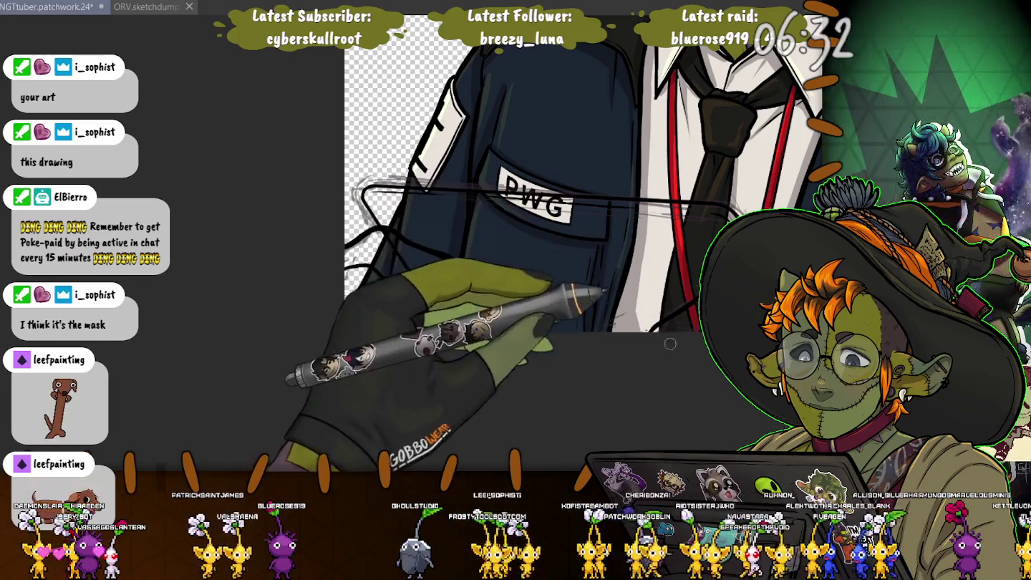
pyautogui.scroll(-3, 325, 246)
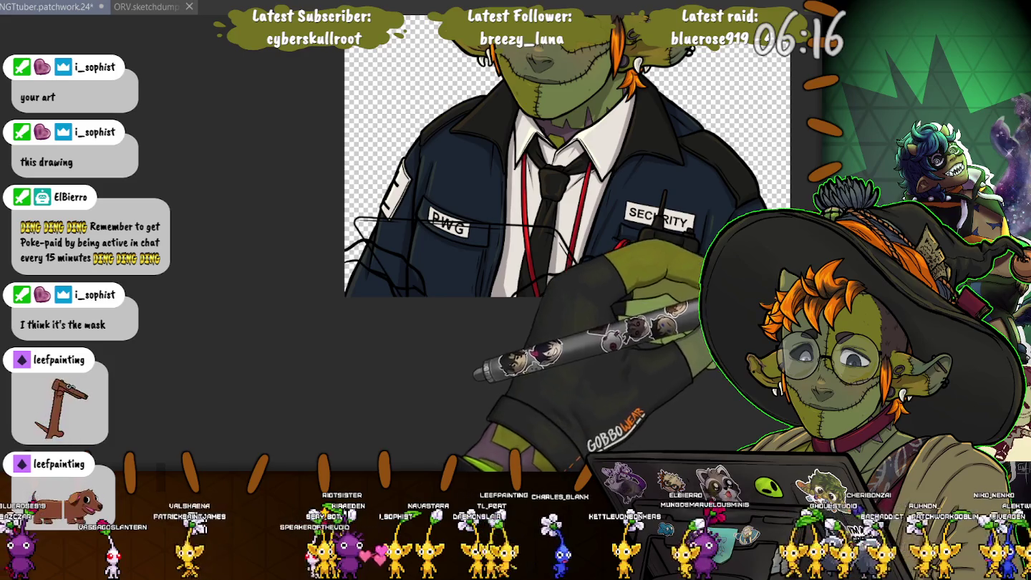
pyautogui.hotkey('ctrl', 'z')
pyautogui.hotkey('ctrl', 'z')
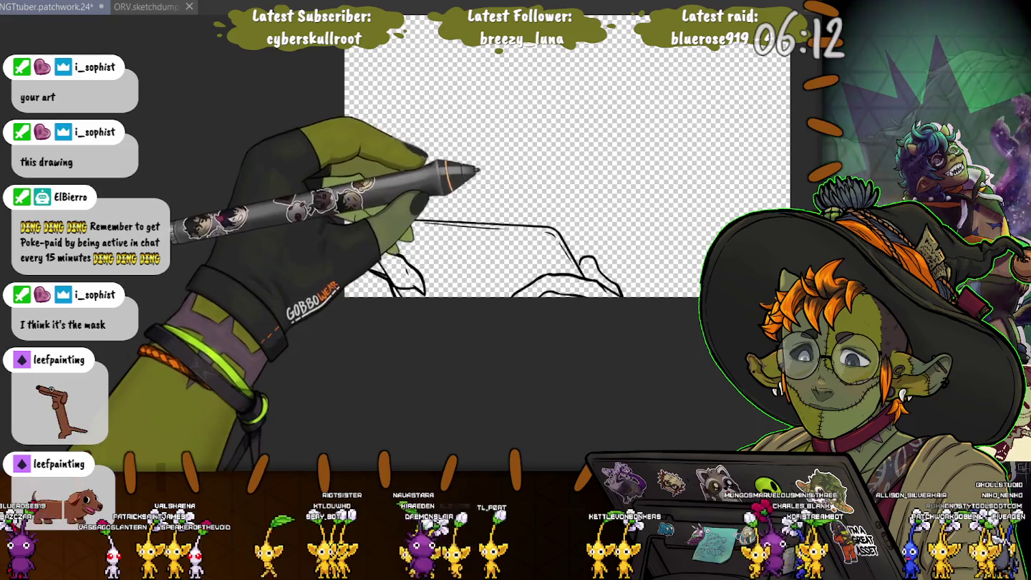
# Select the area inside the card sketch and fill it with olive green
pyautogui.hotkey('ctrl', 'z')
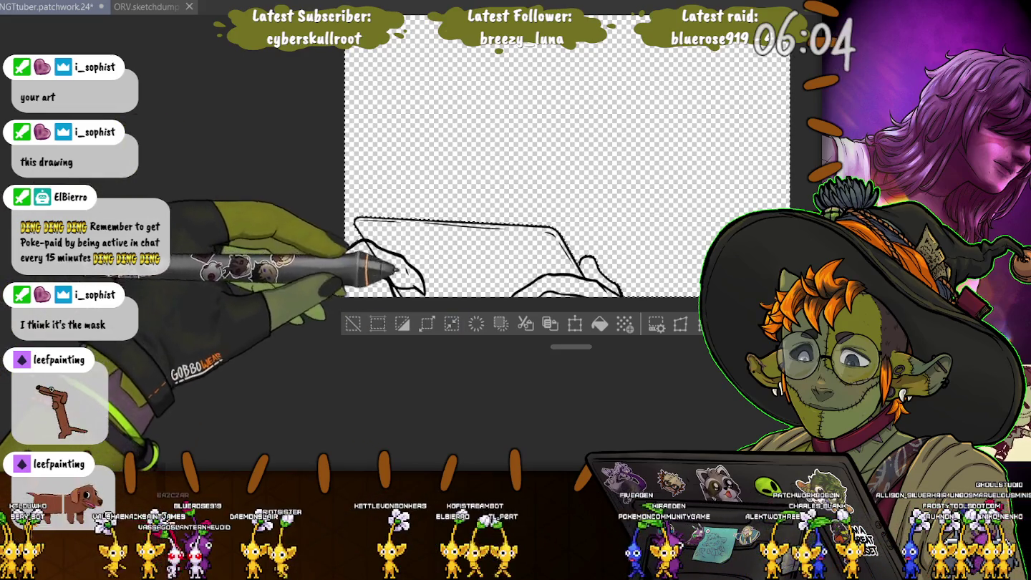
pyautogui.moveTo(572, 347); pyautogui.dragTo(488, 347)
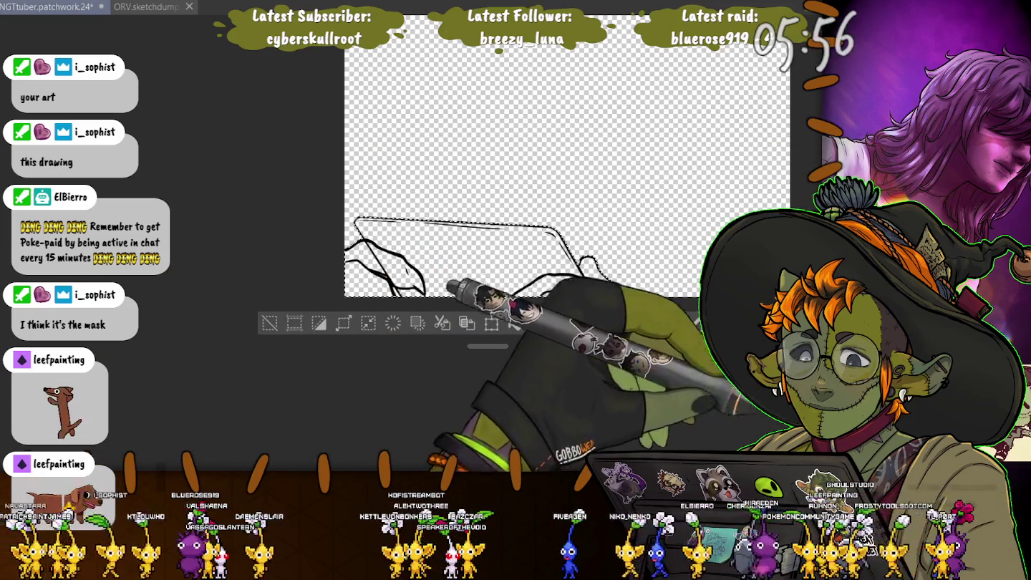
pyautogui.click(458, 254)
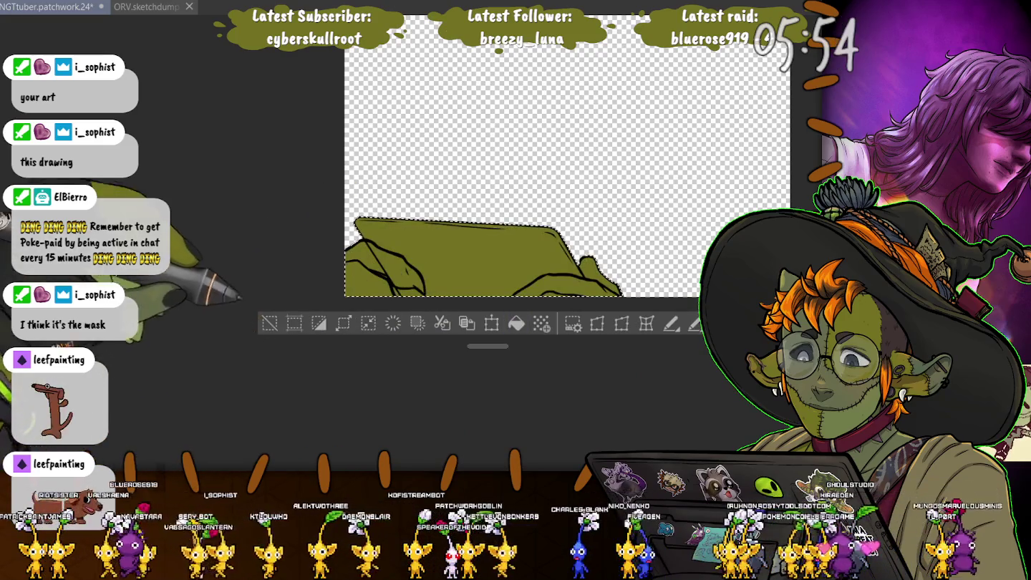
# Deselect the fill and make the character artwork and white fanged mask visible again
pyautogui.hotkey('ctrl', 'd')
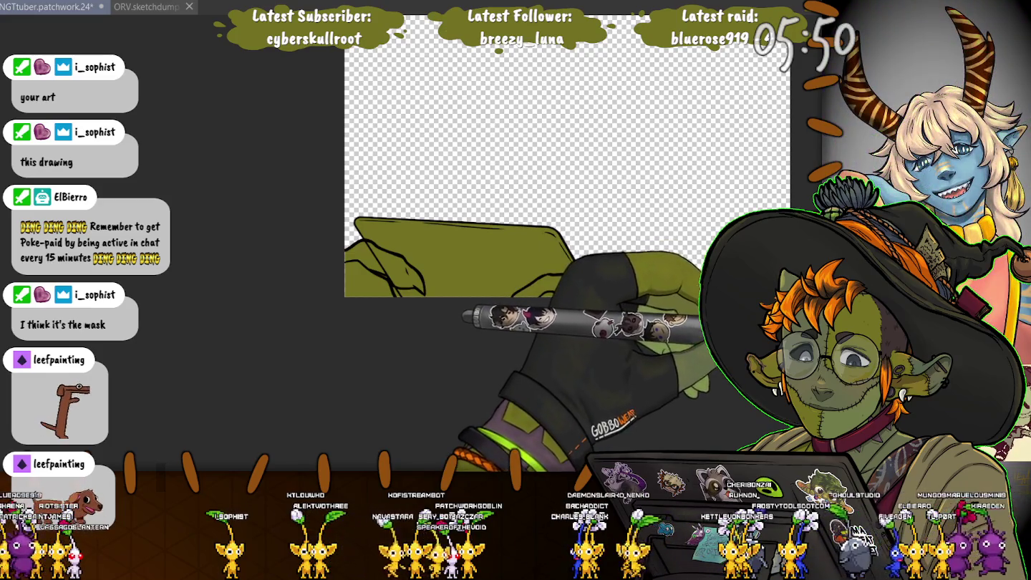
pyautogui.hotkey('ctrl', 'z')
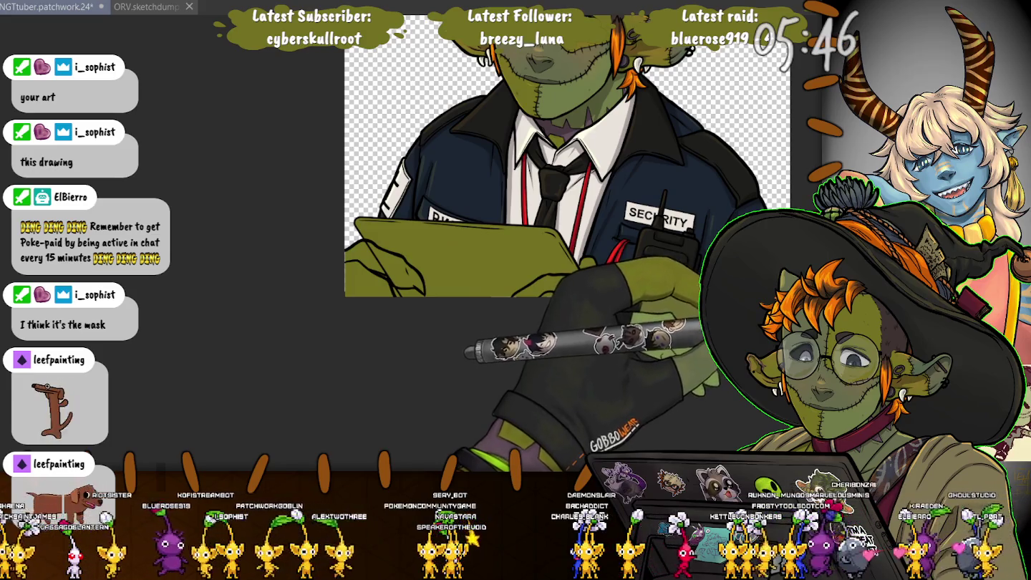
pyautogui.hotkey('ctrl', 'z')
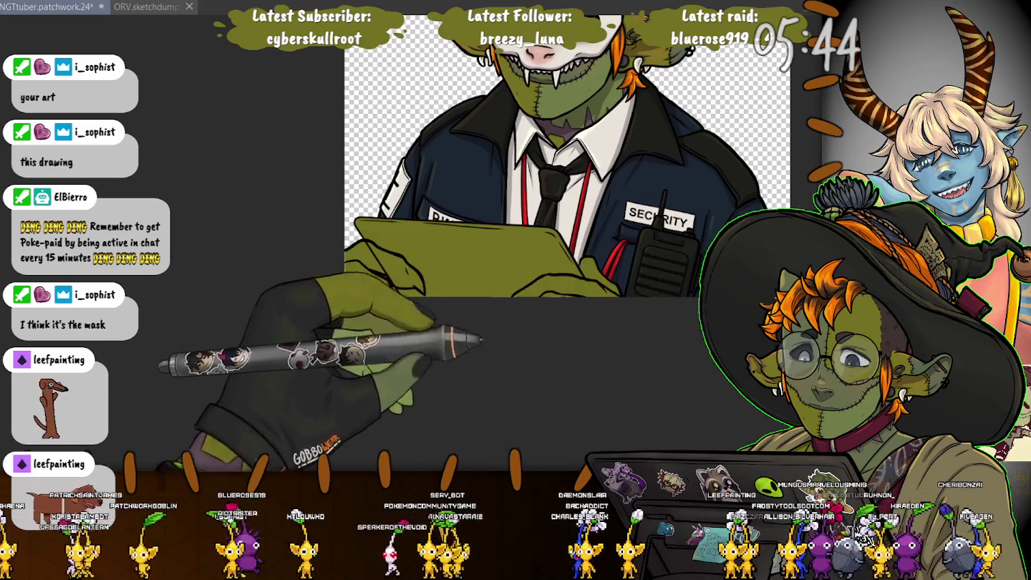
pyautogui.scroll(3, 300, 188)
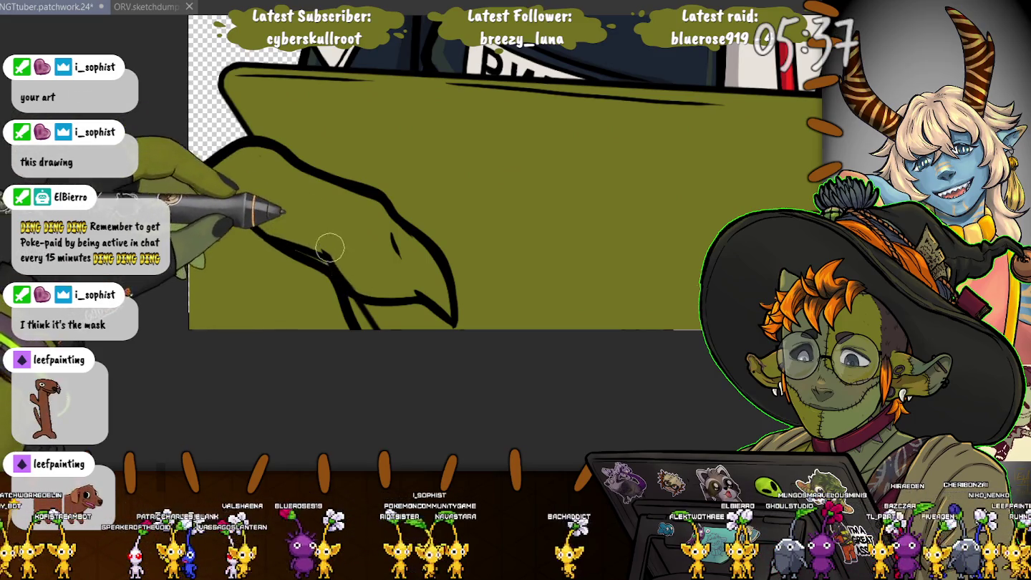
pyautogui.scroll(-3, 372, 268)
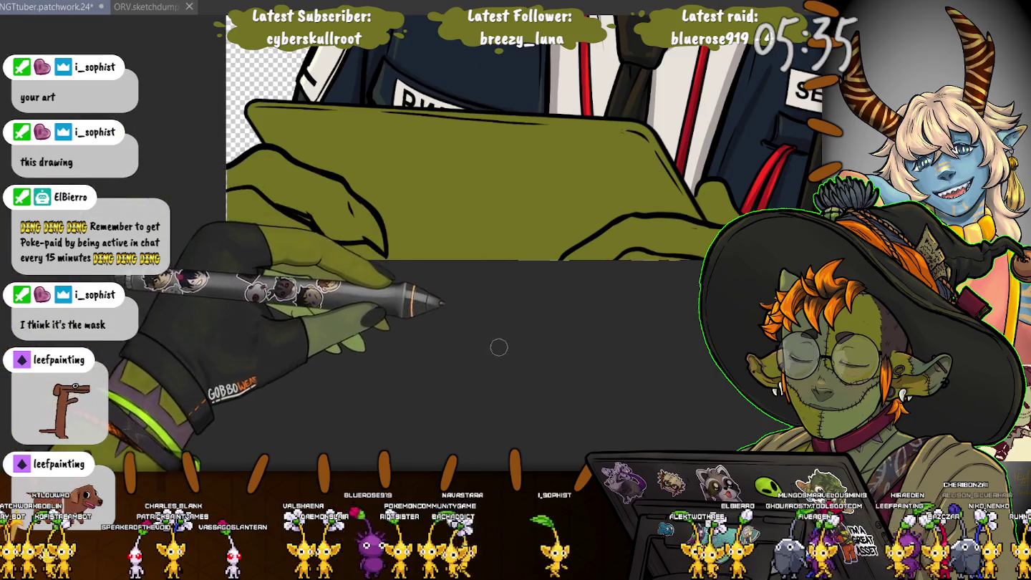
pyautogui.scroll(2, 411, 274)
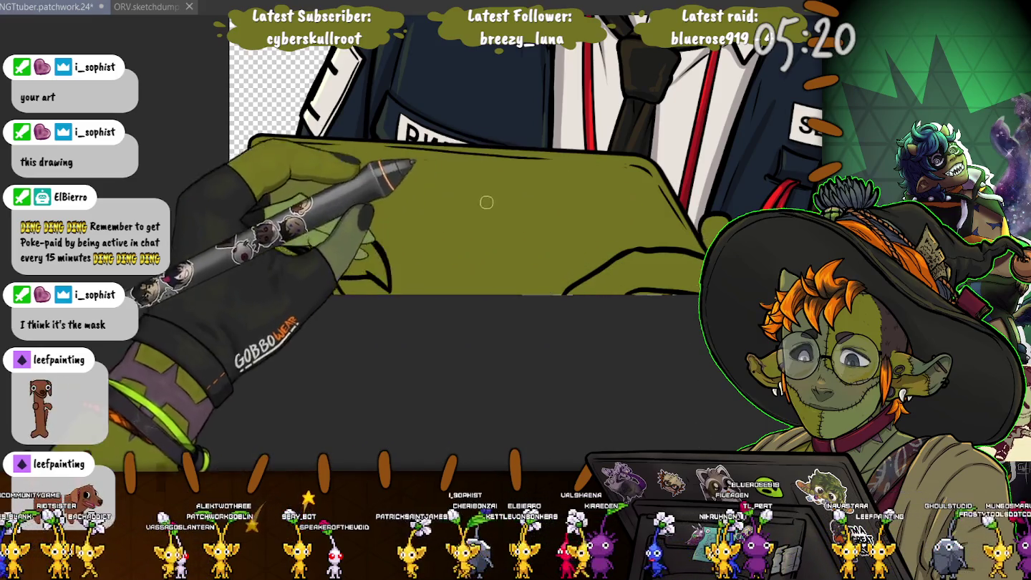
pyautogui.hotkey('ctrl', '-')
pyautogui.hotkey('ctrl', '-')
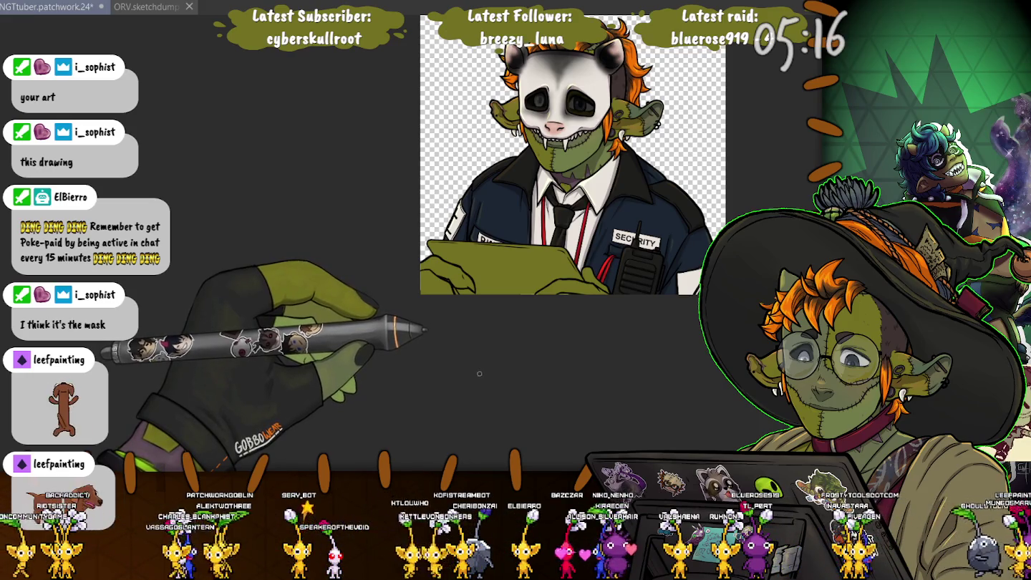
pyautogui.scroll(2, 479, 373)
pyautogui.scroll(2, 473, 337)
pyautogui.scroll(2, 466, 305)
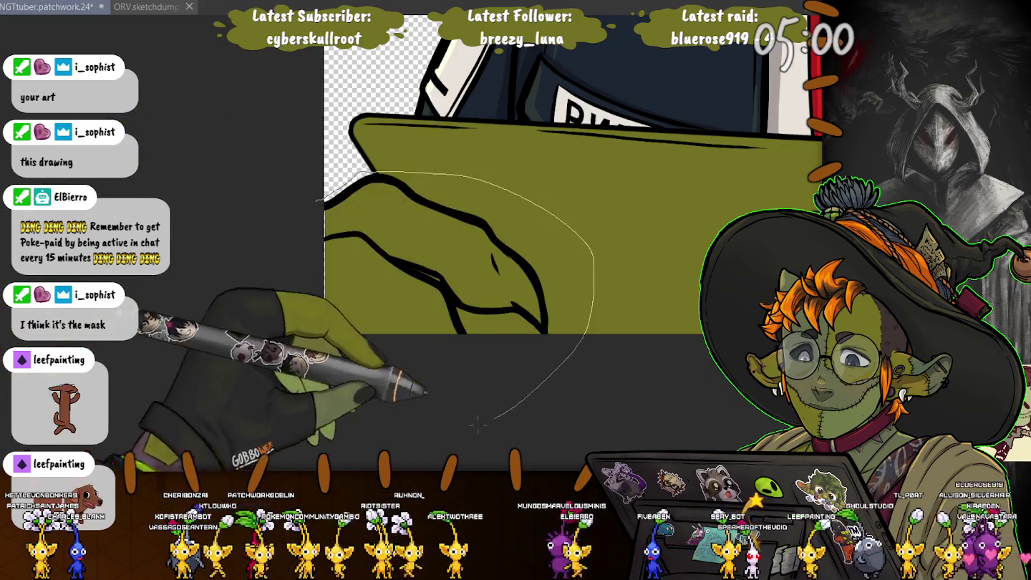
# Lasso the left hand on the clipboard, scale it up slightly, commit, and deselect
pyautogui.moveTo(373, 176); pyautogui.dragTo(326, 333)
pyautogui.hotkey('ctrl', '-')
pyautogui.click(421, 330)
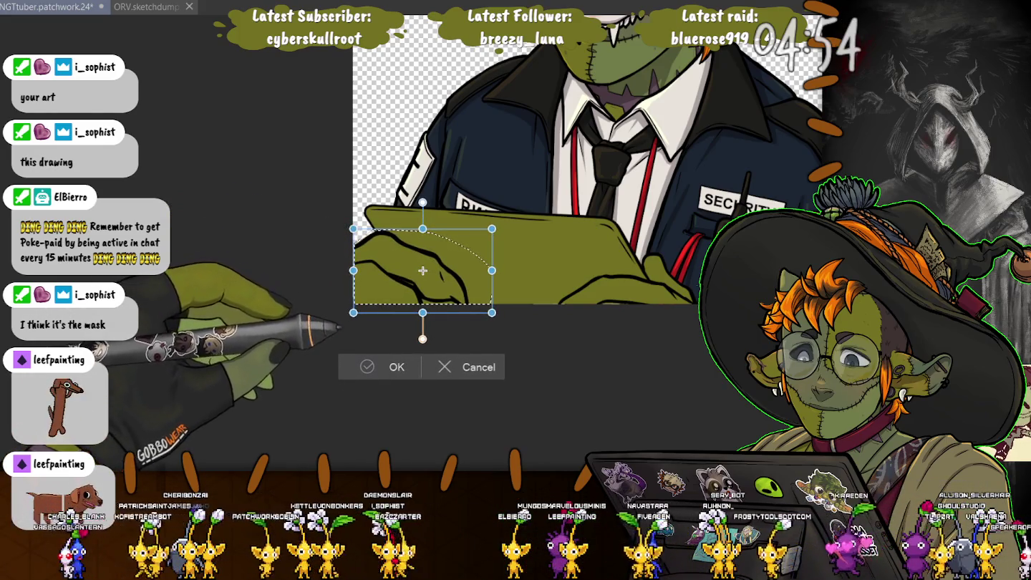
pyautogui.moveTo(493, 229); pyautogui.dragTo(512, 222)
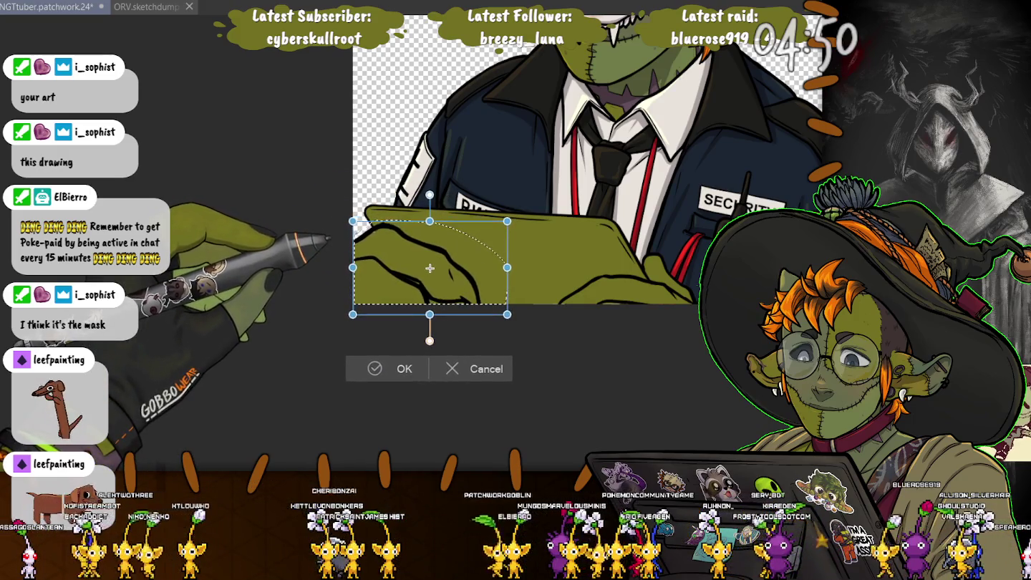
pyautogui.press('Return')
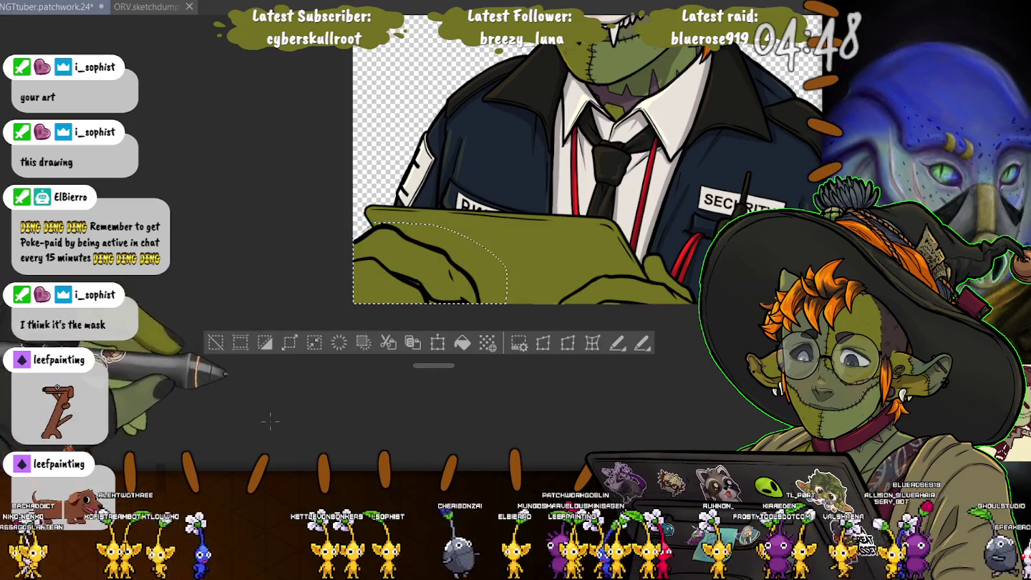
pyautogui.hotkey('ctrl', 'd')
pyautogui.scroll(8, 436, 112)
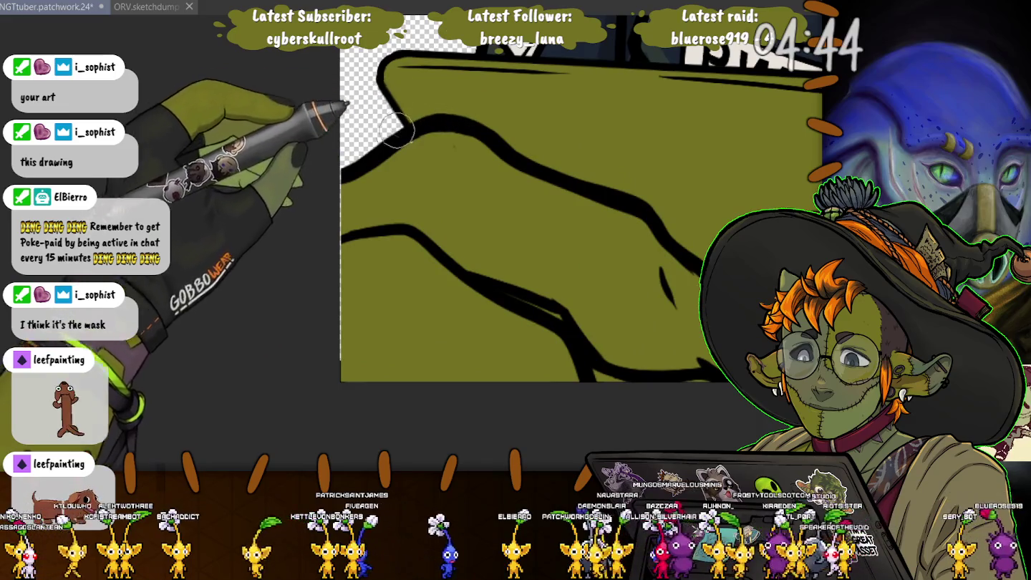
# Test several green strokes over the hand, keep a short one at its left edge, and zoom onto the clipboard
pyautogui.scroll(-2, 385, 223)
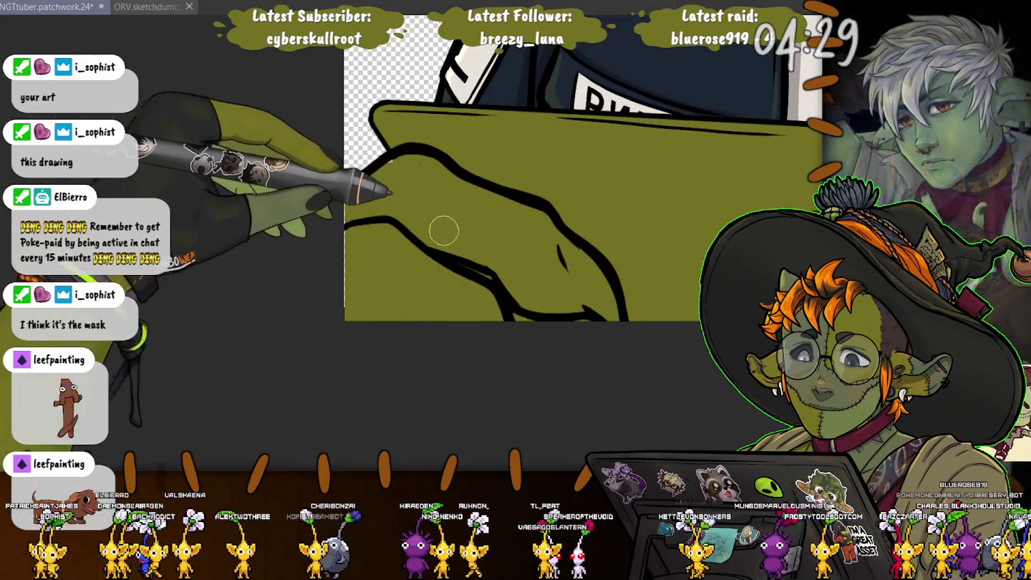
pyautogui.moveTo(390, 147)
pyautogui.mouseDown()
pyautogui.moveTo(472, 184)
pyautogui.moveTo(566, 279)
pyautogui.moveTo(627, 307)
pyautogui.moveTo(552, 310)
pyautogui.mouseUp()
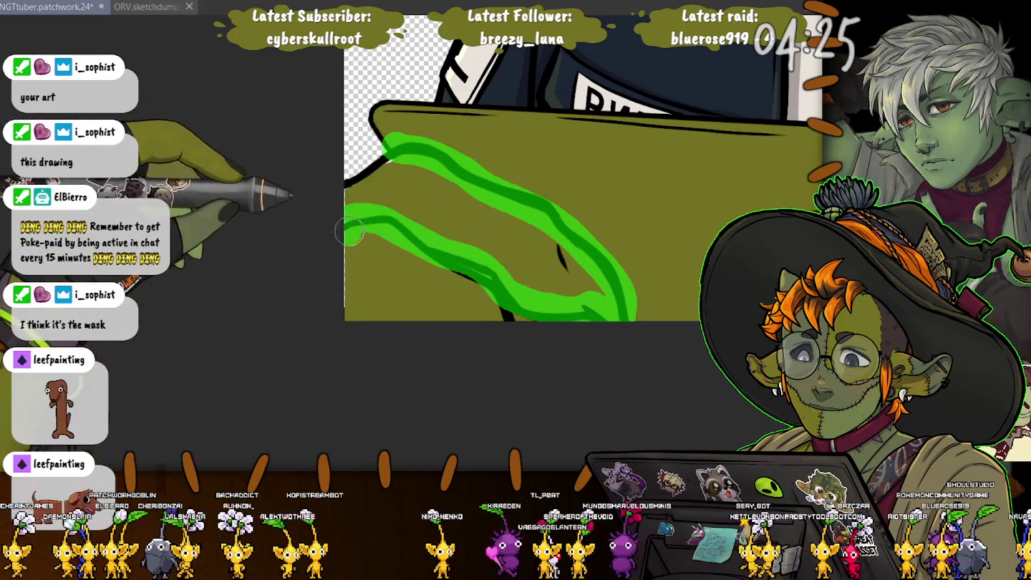
pyautogui.hotkey('ctrl', 'z')
pyautogui.moveTo(555, 232); pyautogui.dragTo(570, 284)
pyautogui.hotkey('ctrl', 'z')
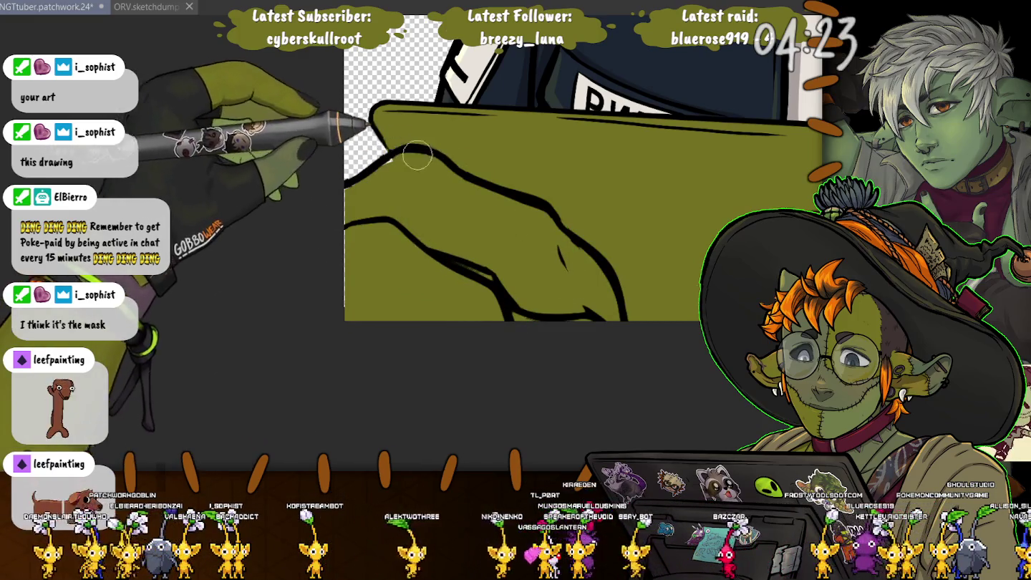
pyautogui.moveTo(405, 144); pyautogui.dragTo(623, 309)
pyautogui.hotkey('ctrl', 'z')
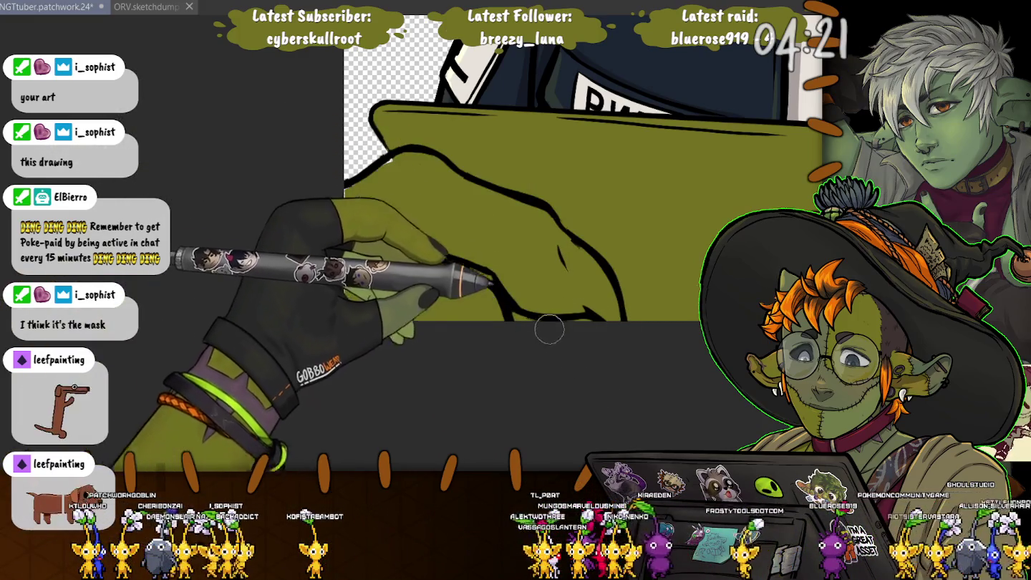
pyautogui.moveTo(655, 280); pyautogui.dragTo(691, 297)
pyautogui.hotkey('ctrl', 'z')
pyautogui.moveTo(412, 230); pyautogui.dragTo(322, 228)
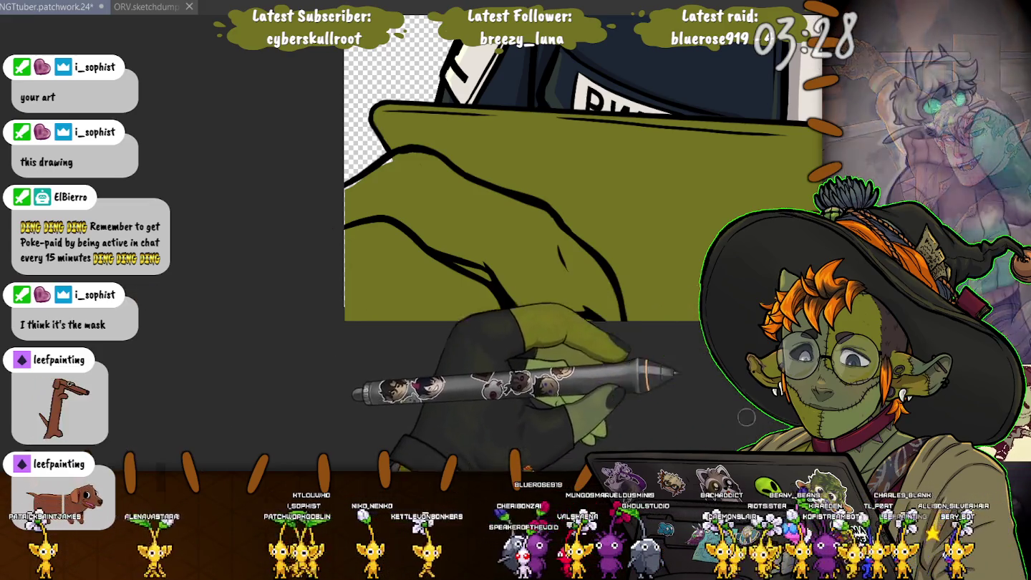
pyautogui.moveTo(746, 416); pyautogui.dragTo(502, 401)
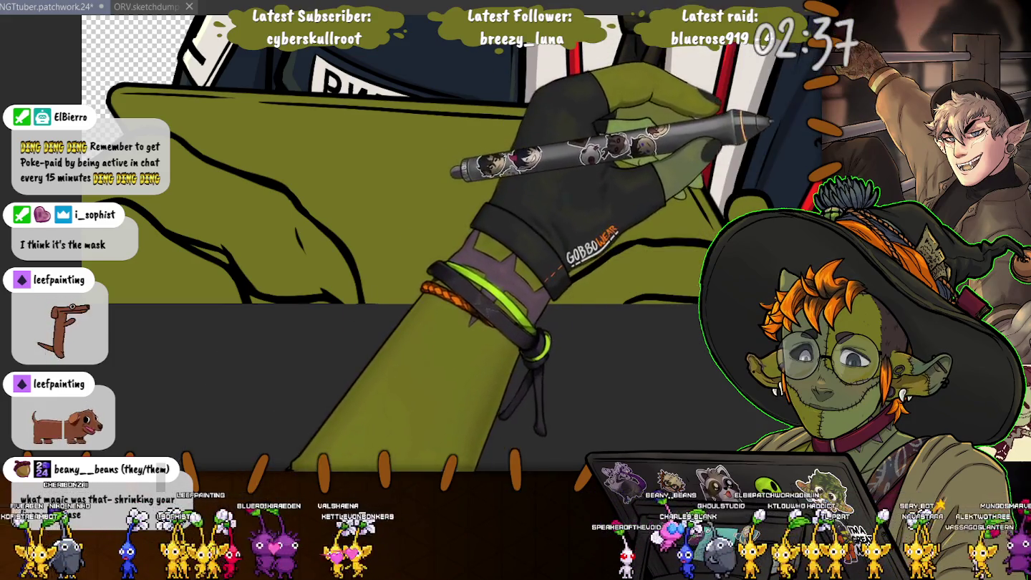
pyautogui.press('Tab')
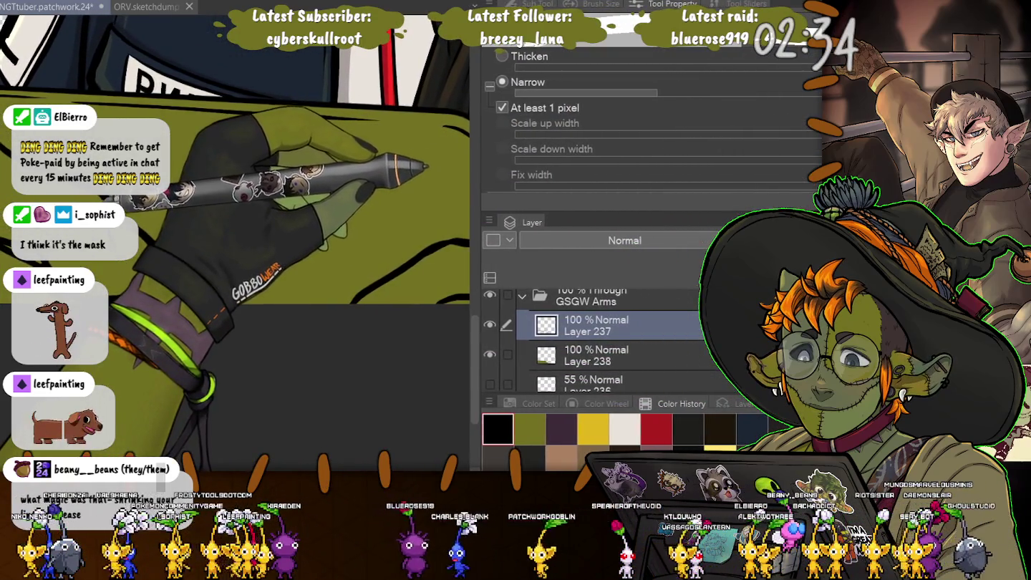
# Pick the Narrow Adjust line width tool, hide the palettes, and zoom out to the torso and badge
pyautogui.click(492, 48)
pyautogui.moveTo(294, 215); pyautogui.dragTo(355, 248)
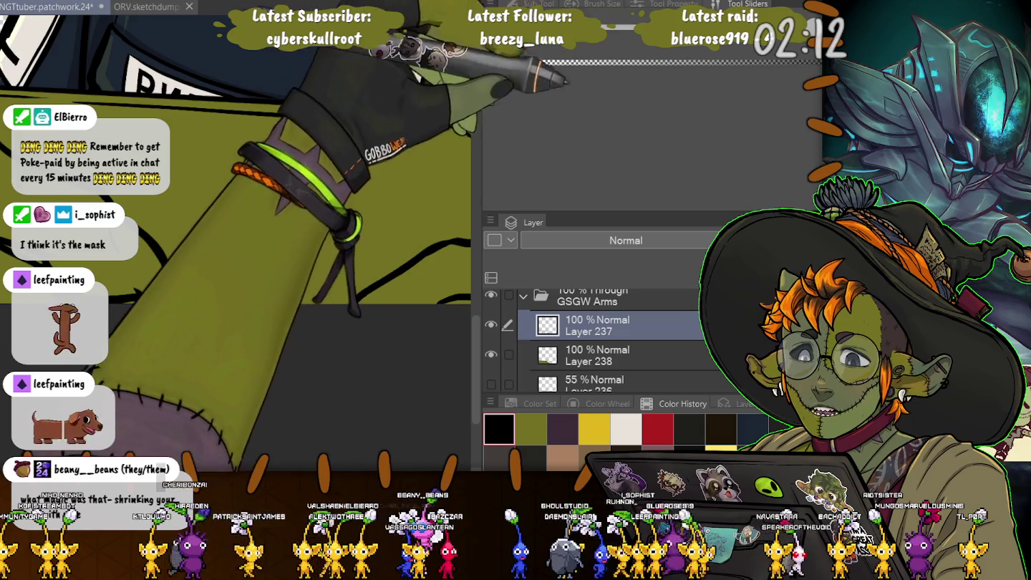
pyautogui.scroll(3, 565, 107)
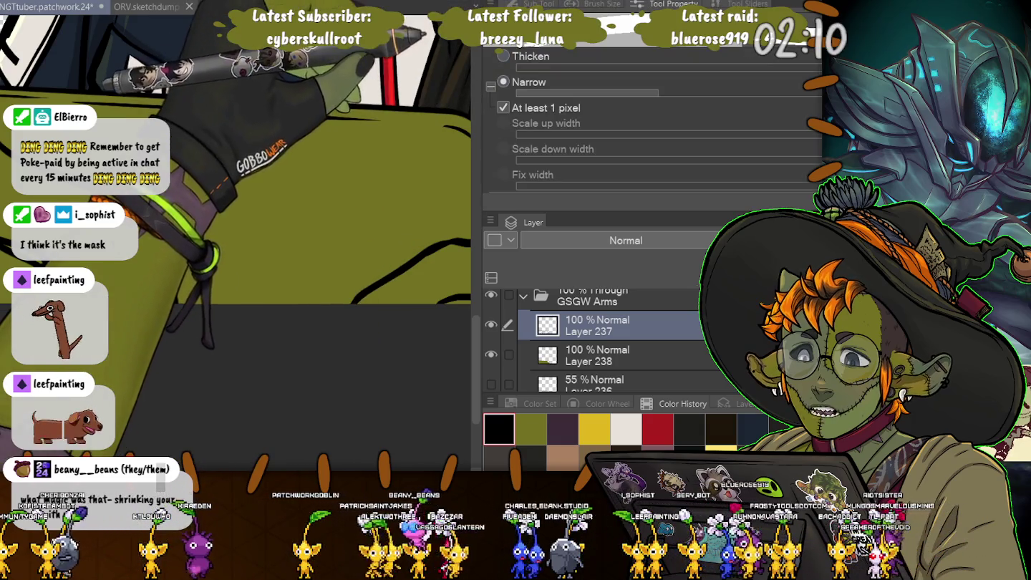
pyautogui.press('Tab')
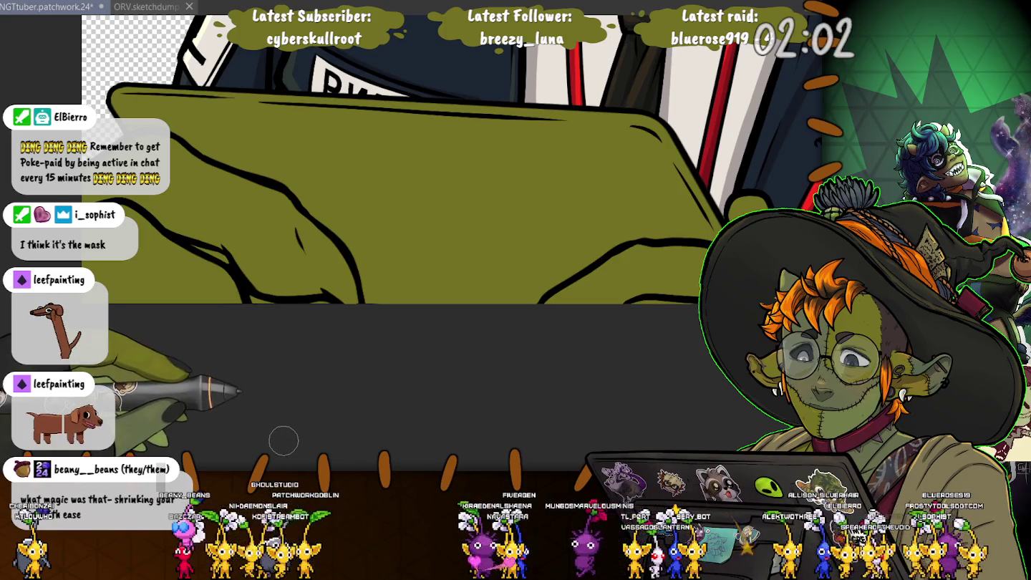
pyautogui.moveTo(292, 416); pyautogui.dragTo(457, 377)
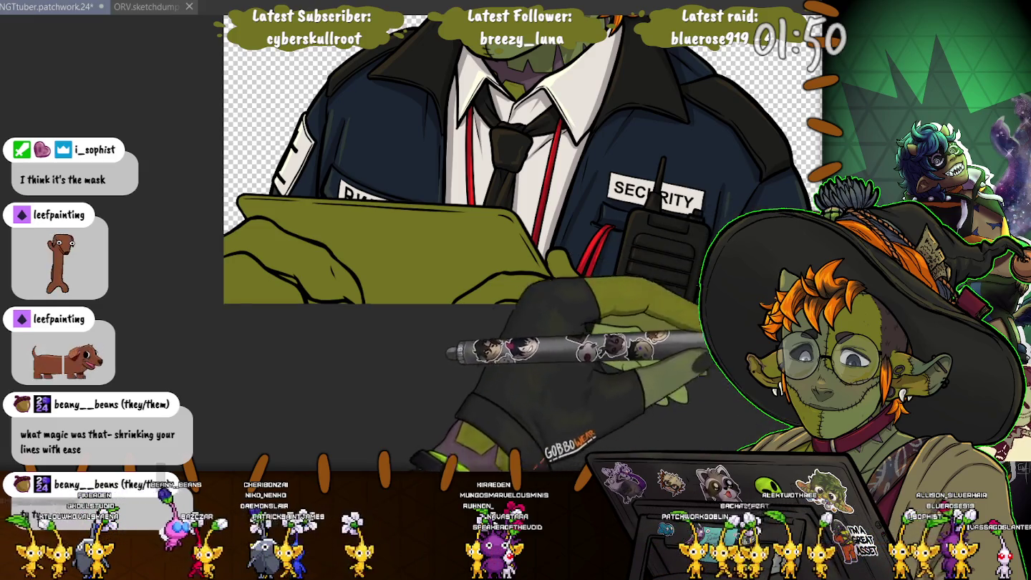
# Fill the goblin's left hand with dark grey, then recolour the olive clipboard grey
pyautogui.moveTo(243, 287); pyautogui.dragTo(344, 237)
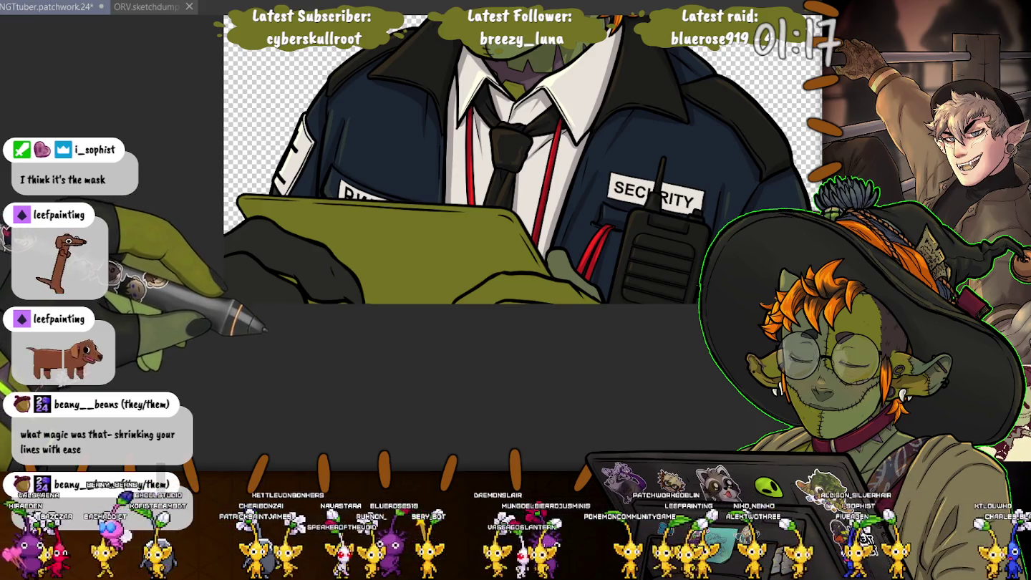
pyautogui.scroll(3, 523, 242)
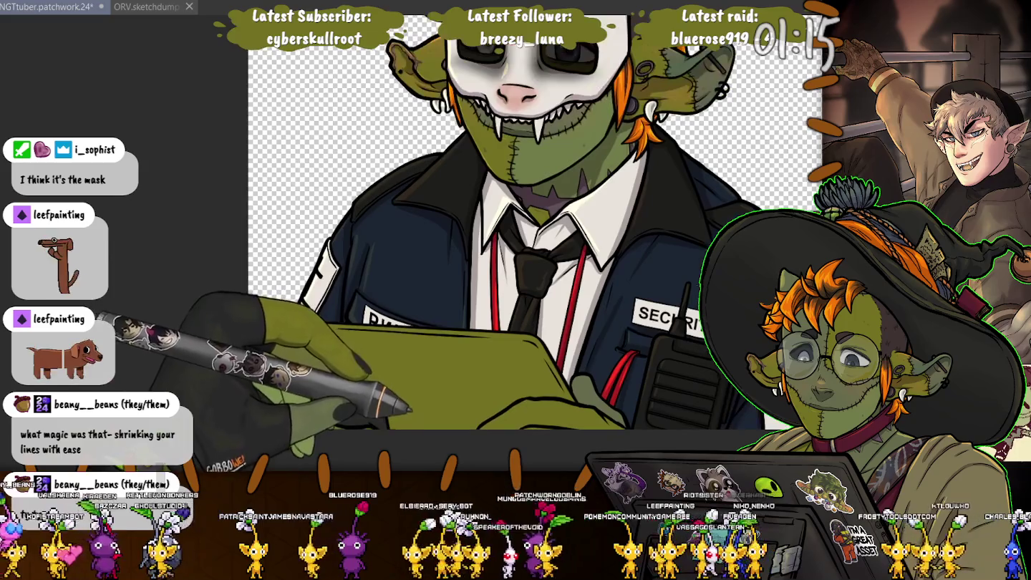
pyautogui.scroll(-3, 523, 243)
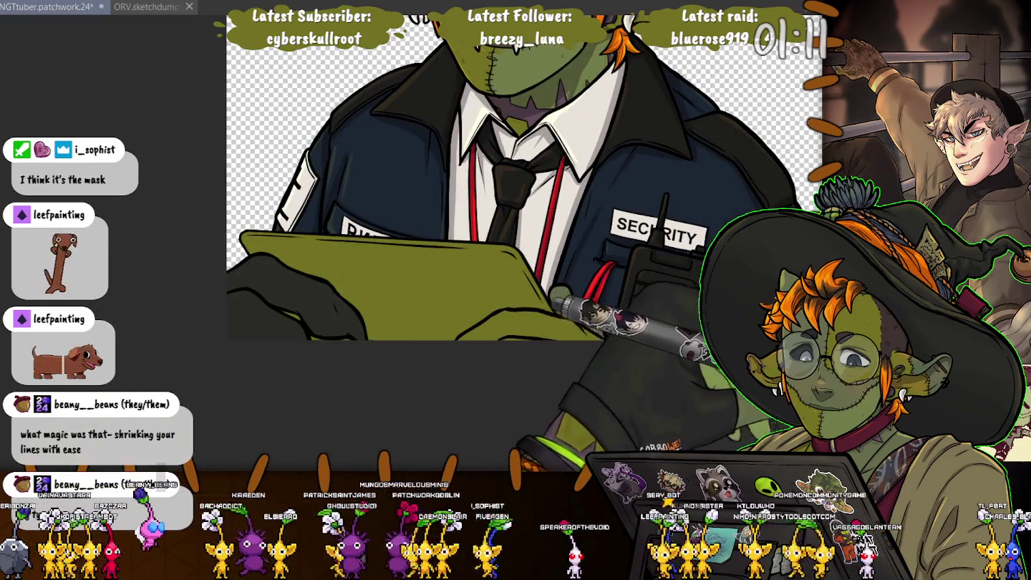
pyautogui.hotkey('ctrl', 'z')
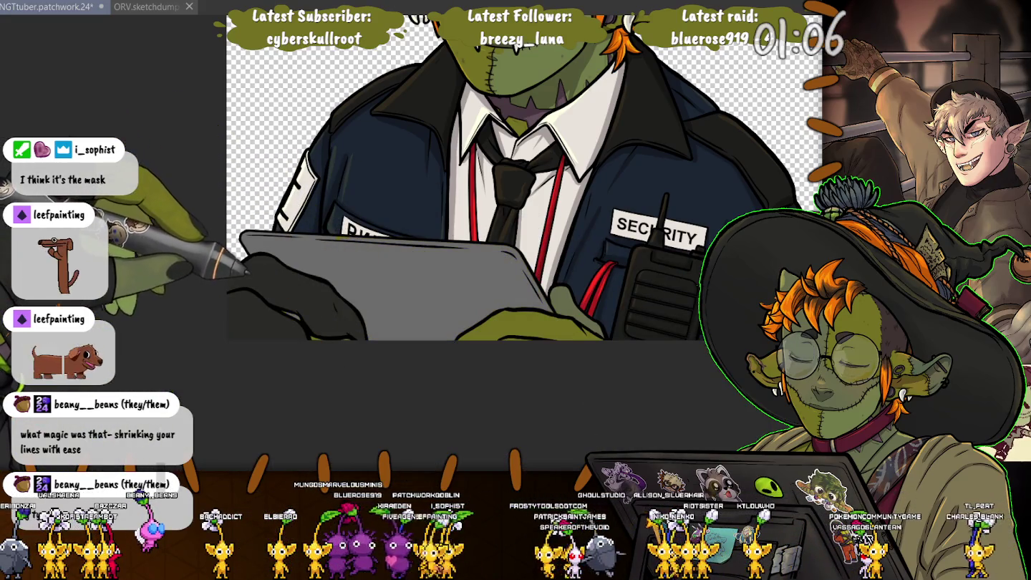
pyautogui.scroll(3, 280, 341)
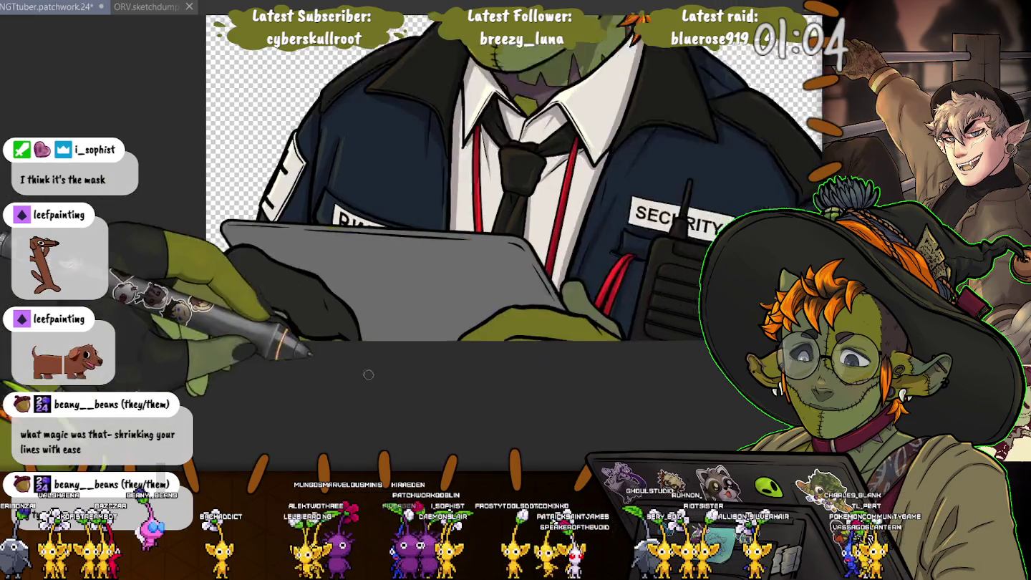
pyautogui.scroll(1, 280, 341)
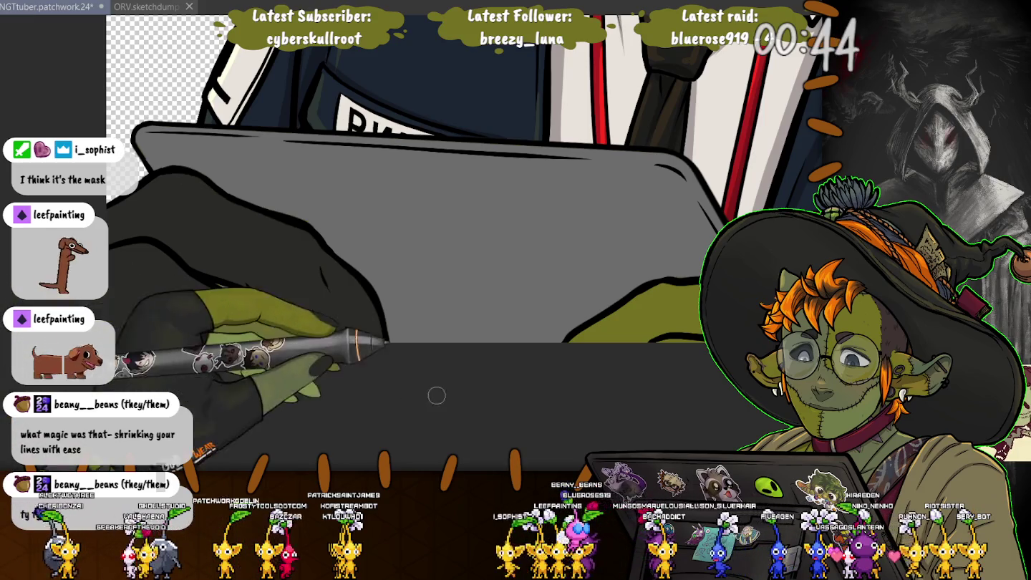
pyautogui.hotkey('ctrl', '0')
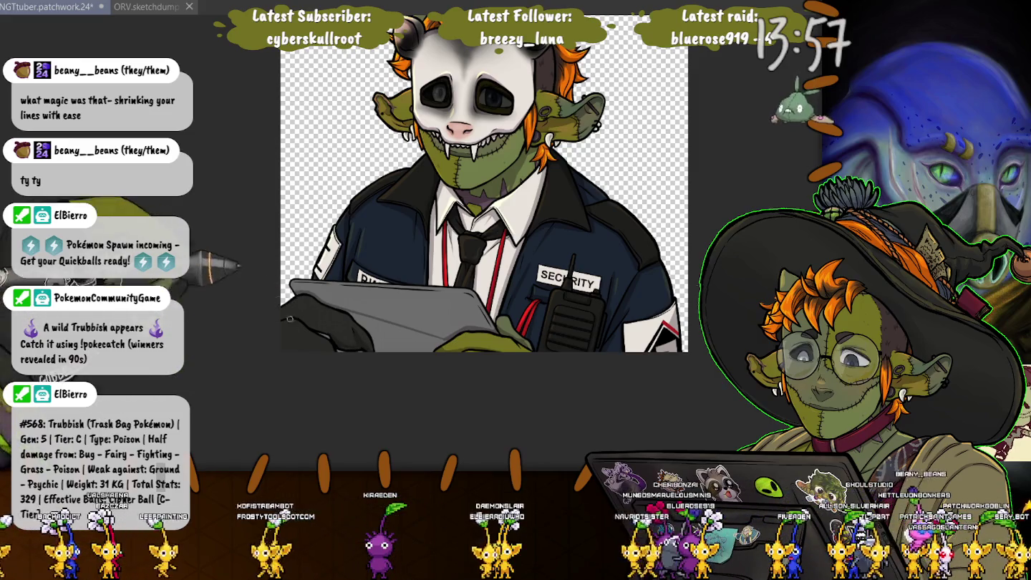
# Zoom in close on the lower part of the grey clipboard
pyautogui.scroll(2, 359, 346)
pyautogui.scroll(2, 369, 344)
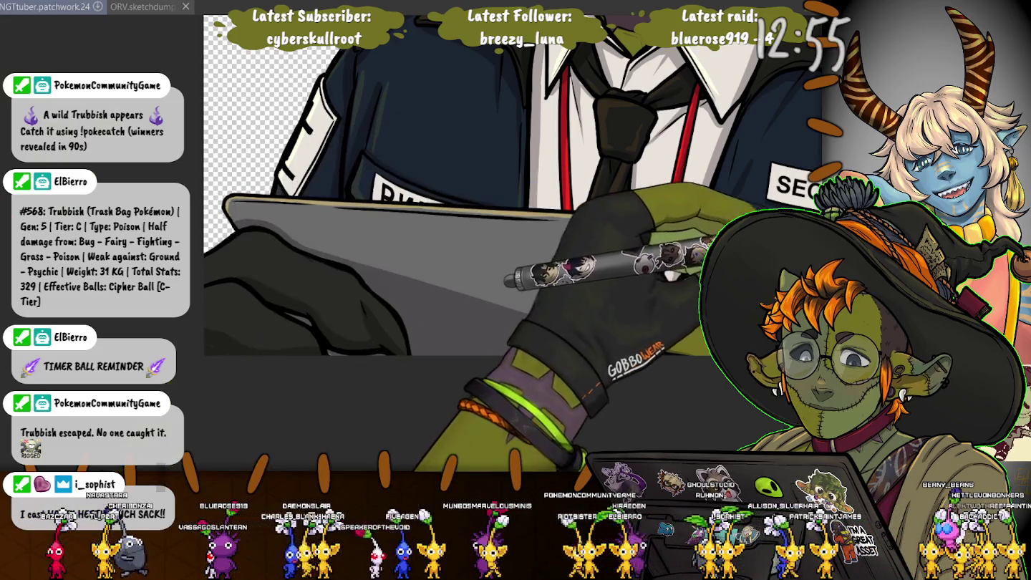
# Paint a stroke on the grey clipboard, then select the tablet area of the artwork
pyautogui.moveTo(509, 280); pyautogui.dragTo(541, 267)
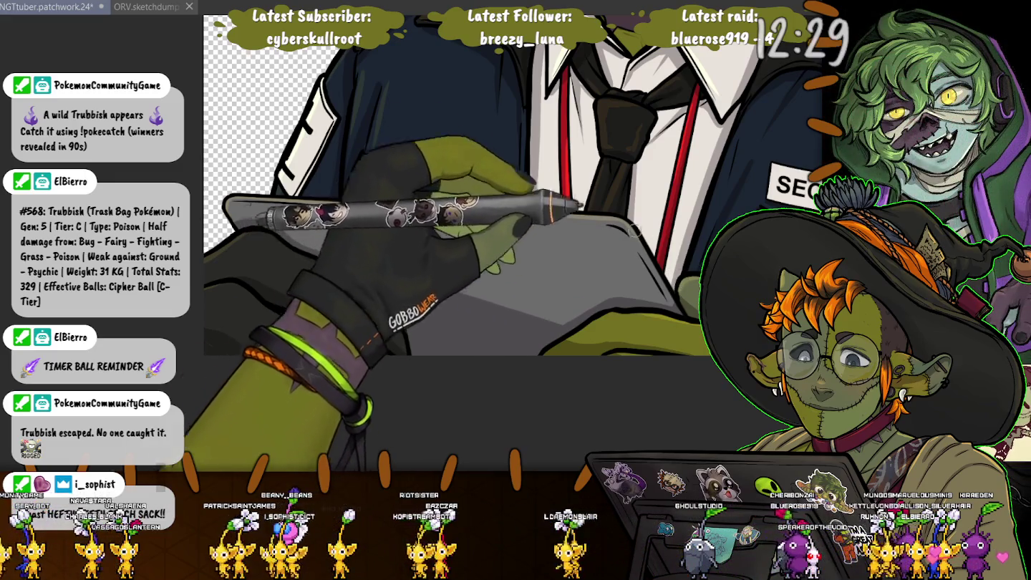
pyautogui.scroll(-5, 458, 186)
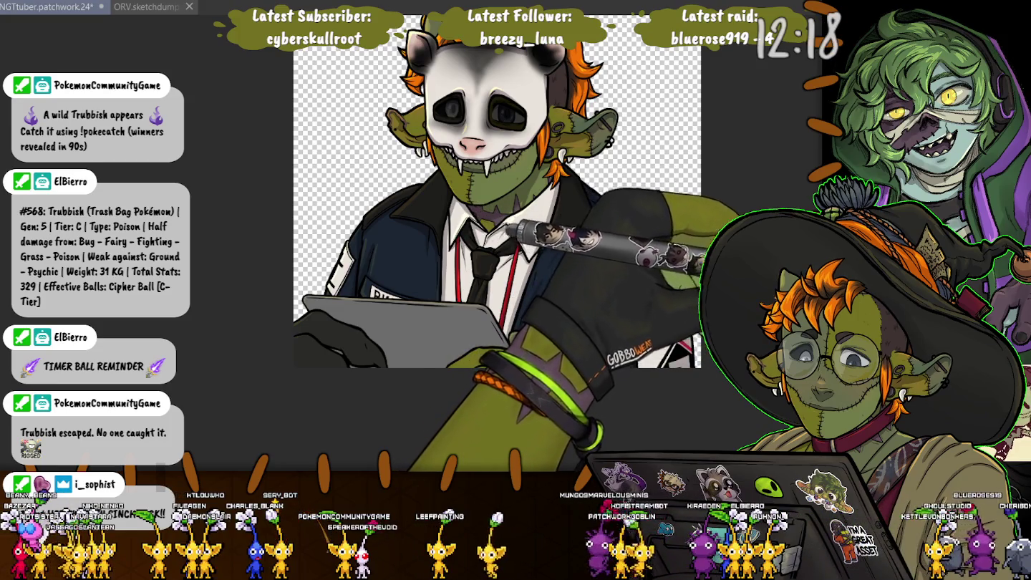
pyautogui.click(337, 315)
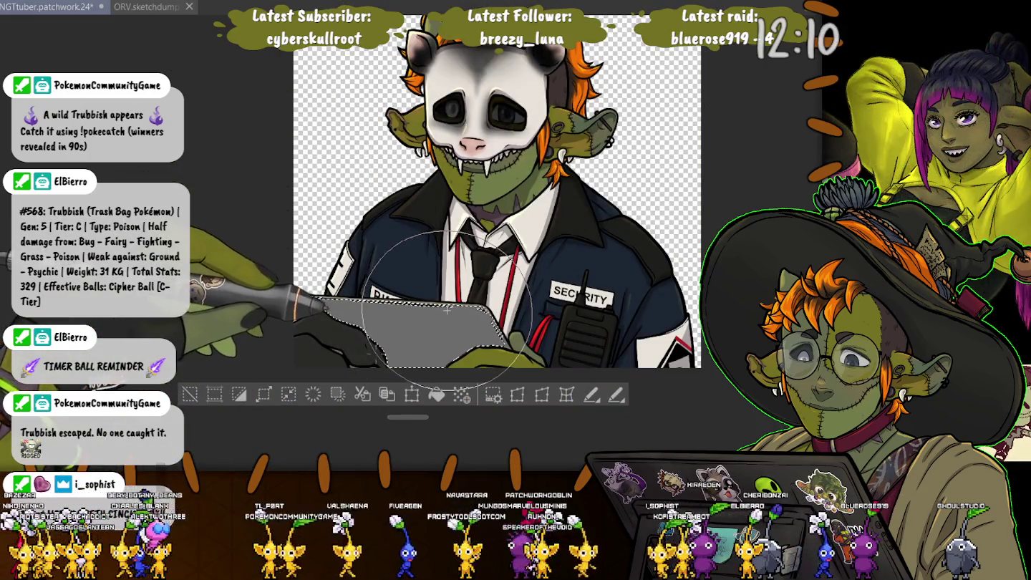
# Fill the tablet with grey instead of a purple gradient, then deselect it
pyautogui.moveTo(410, 348); pyautogui.dragTo(287, 349)
pyautogui.hotkey('ctrl', 'z')
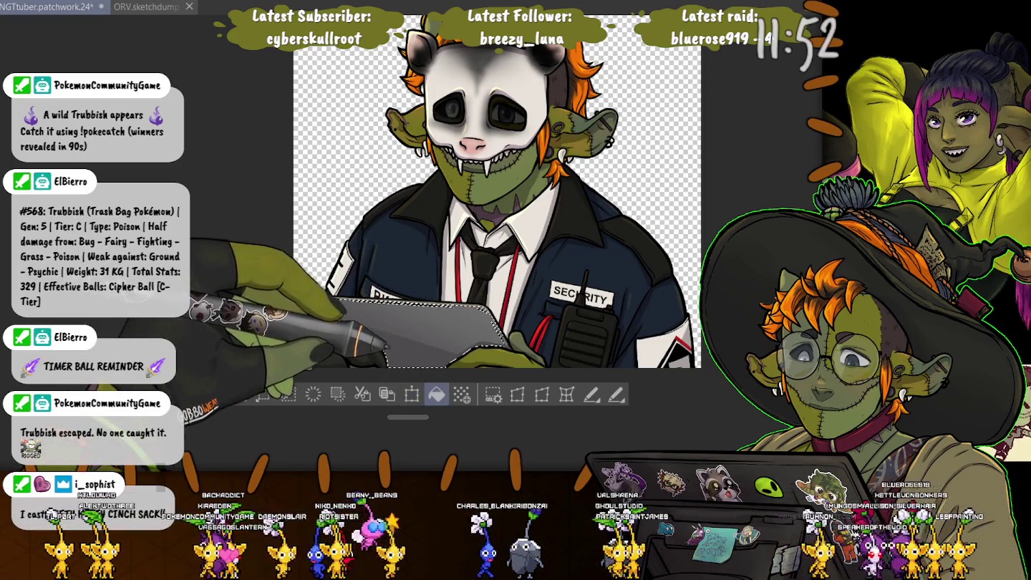
pyautogui.click(190, 394)
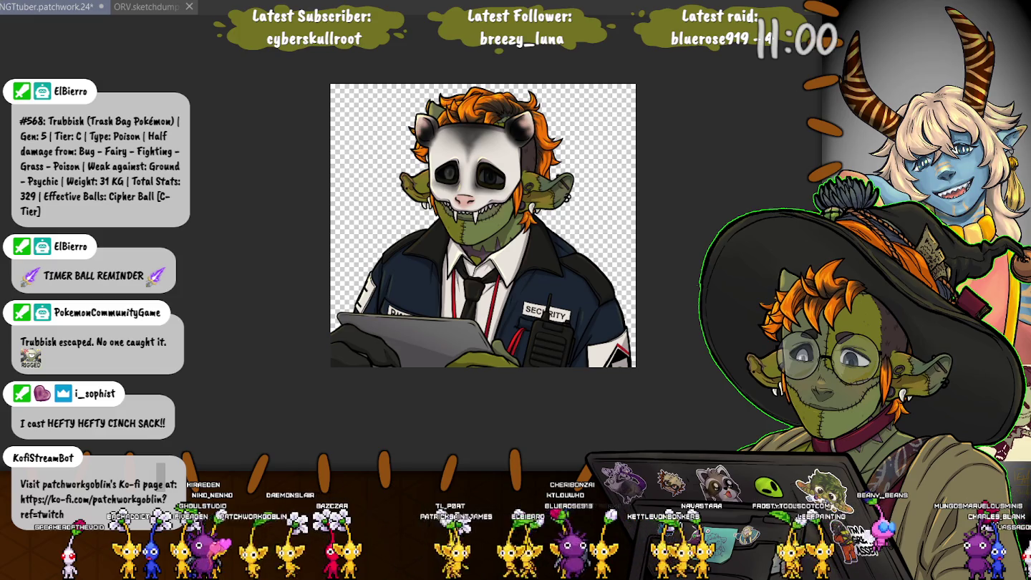
# Save the goblin artwork and switch to the purple sword-raising sketch document
pyautogui.hotkey('ctrl', 's')
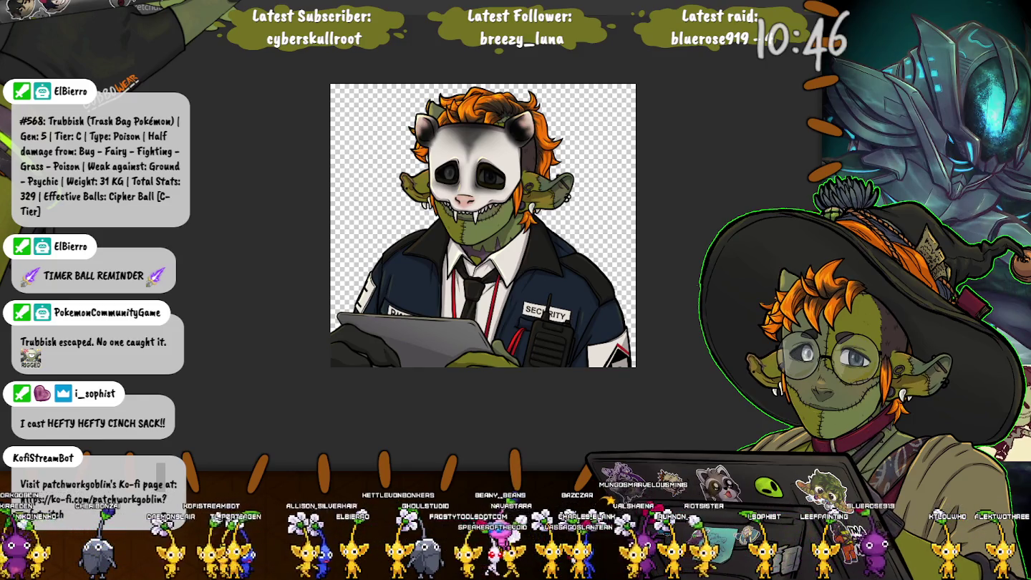
pyautogui.hotkey('alt', 'Tab')
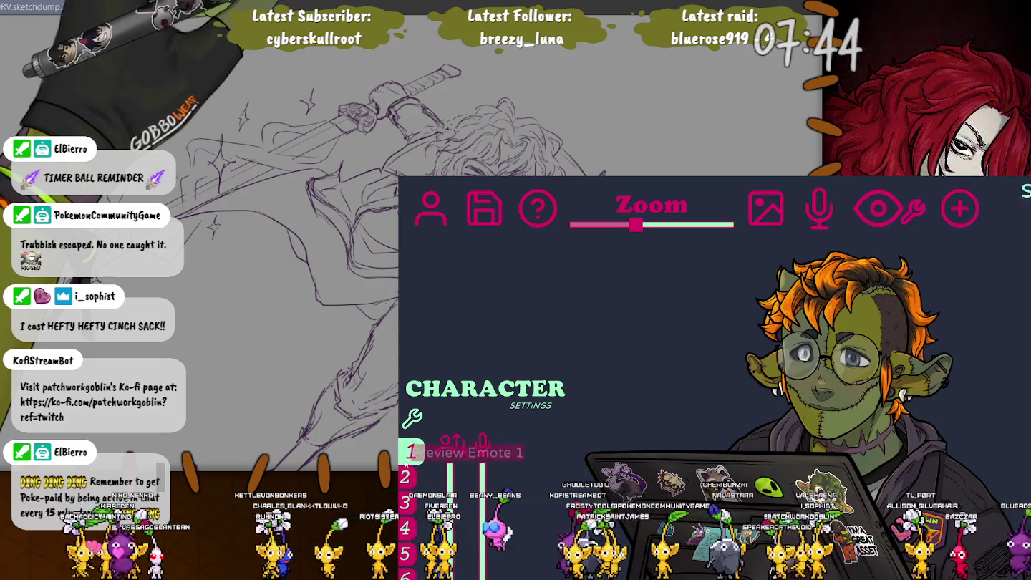
# Preview emote 4 on the goblin avatar, disable the current layer for emote 4, and begin a new layer
pyautogui.click(409, 527)
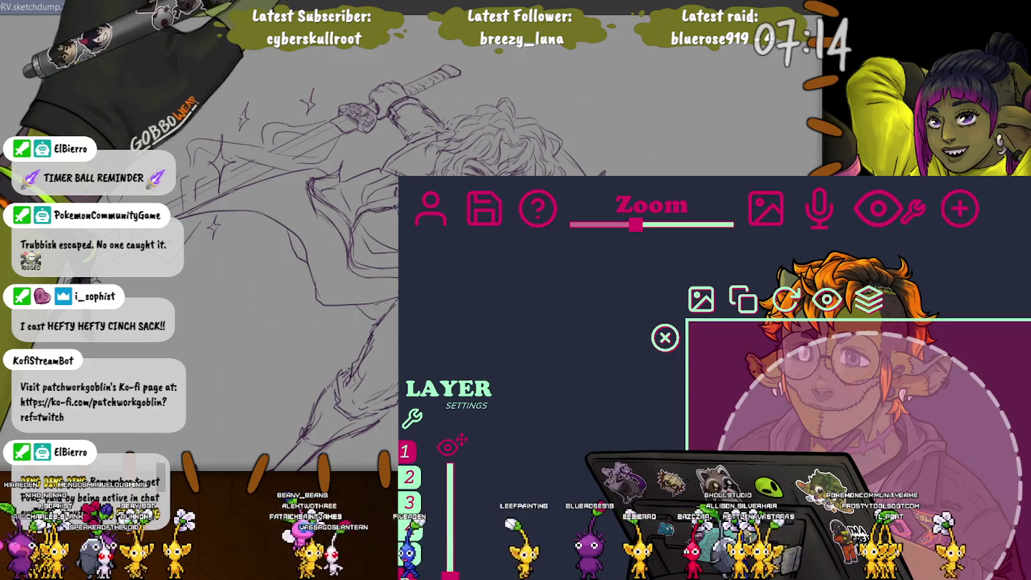
pyautogui.click(409, 528)
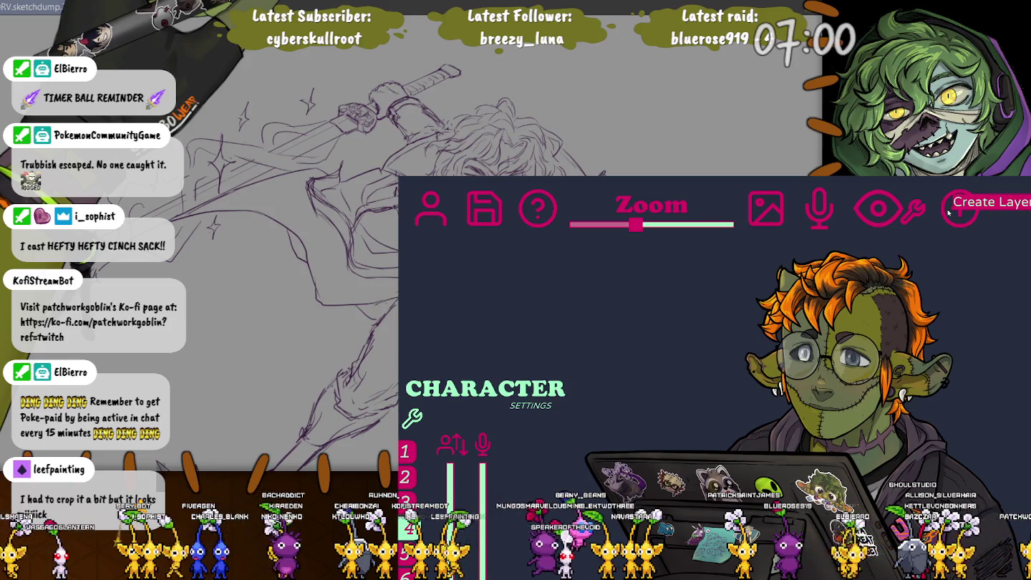
pyautogui.click(948, 212)
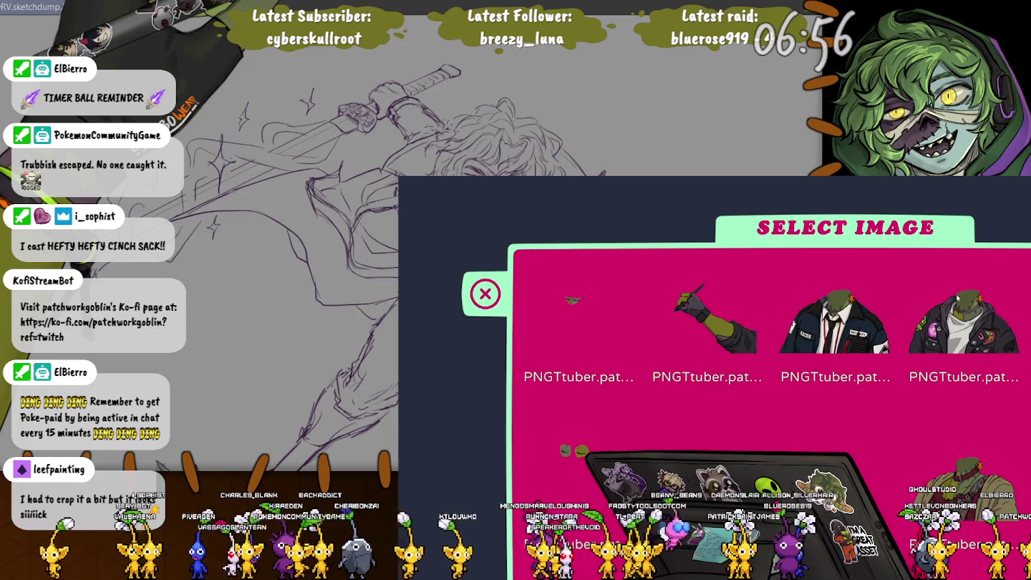
# Assign an exported goblin artwork image to the new layer and bring up its render order options
pyautogui.click(964, 323)
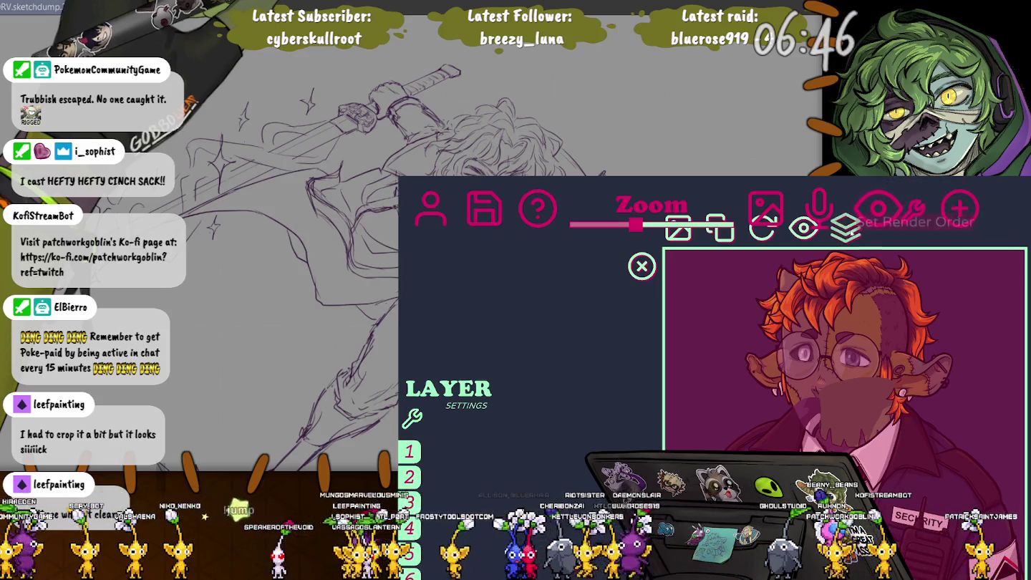
pyautogui.click(851, 232)
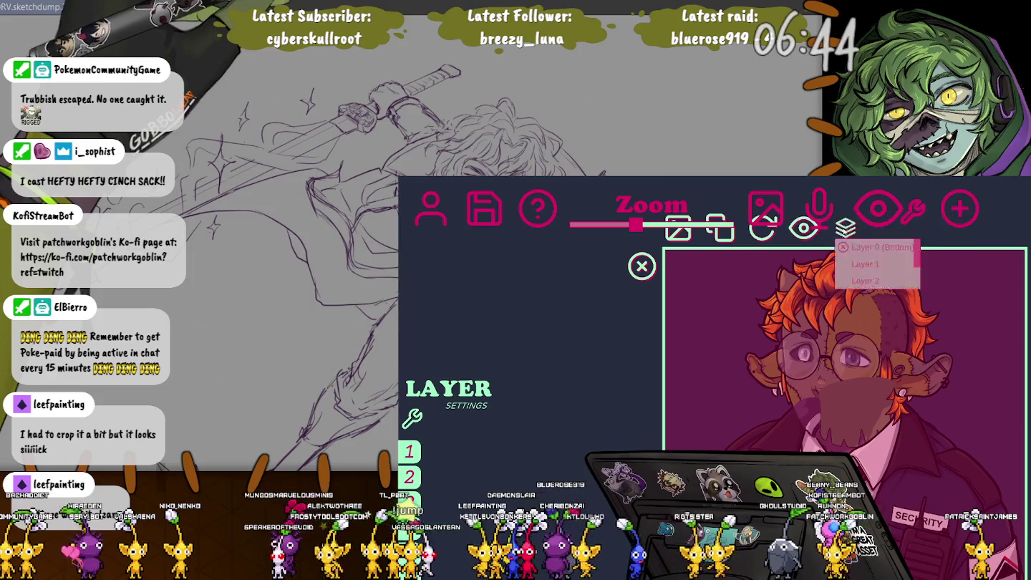
# Close the layer panel to return to the goblin's character settings
pyautogui.click(641, 266)
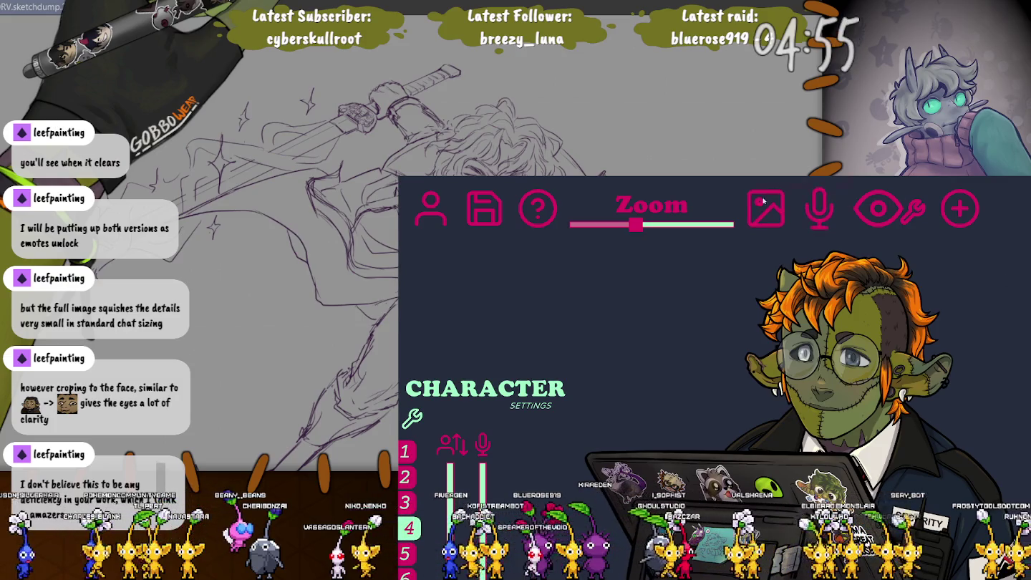
# Create another layer and browse the Select Image grid for its image file
pyautogui.click(948, 213)
pyautogui.scroll(-2, 926, 444)
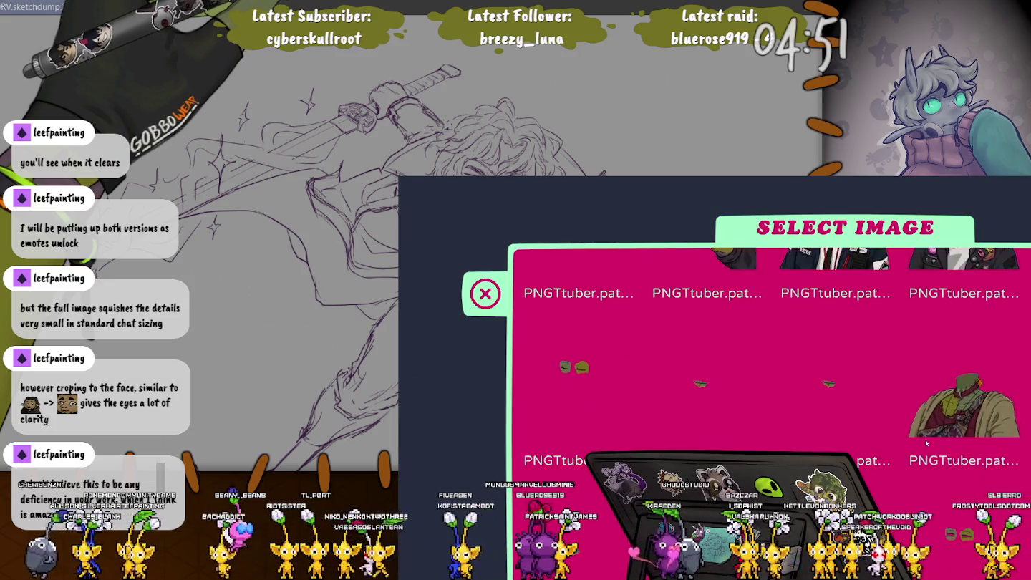
pyautogui.scroll(2, 722, 379)
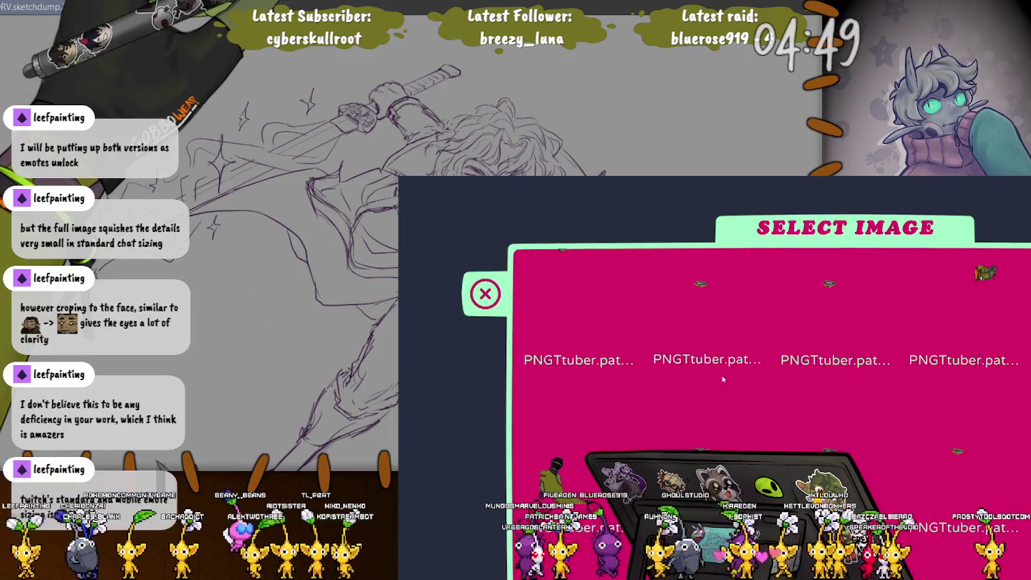
pyautogui.scroll(1, 723, 379)
pyautogui.scroll(-1, 771, 402)
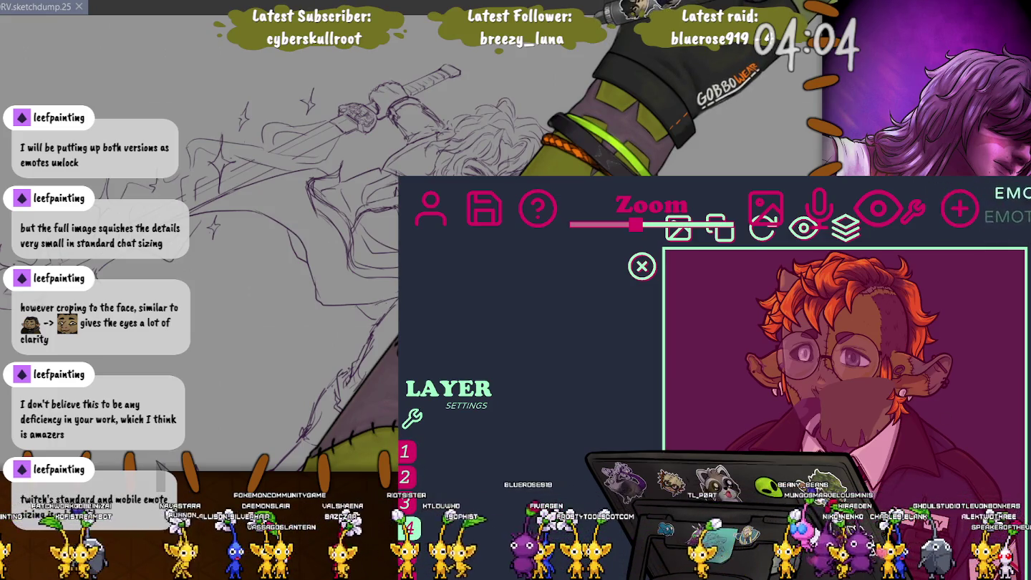
# Create a new layer using the white skull mask image
pyautogui.click(954, 214)
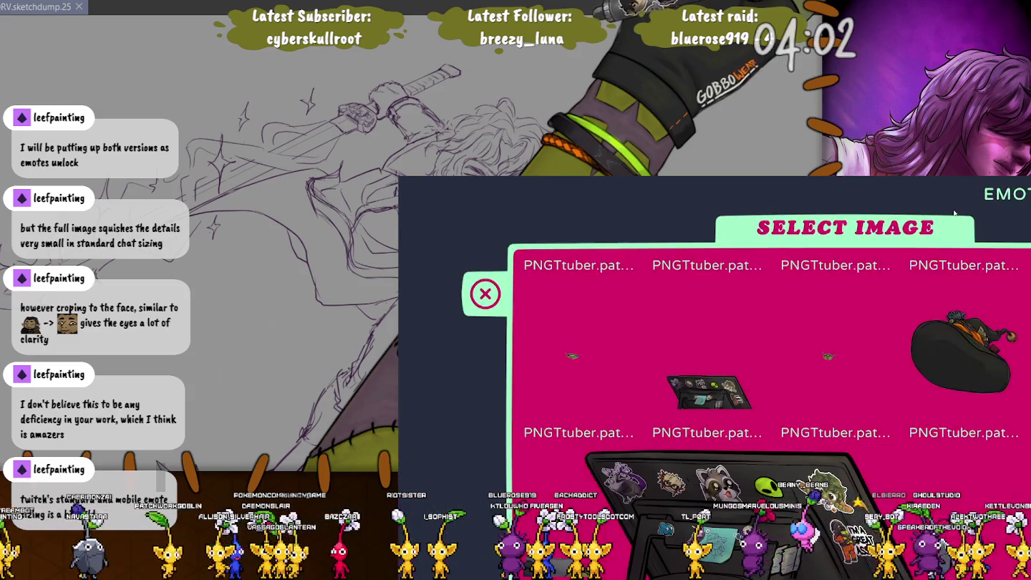
pyautogui.scroll(-2, 814, 439)
pyautogui.scroll(-1, 814, 438)
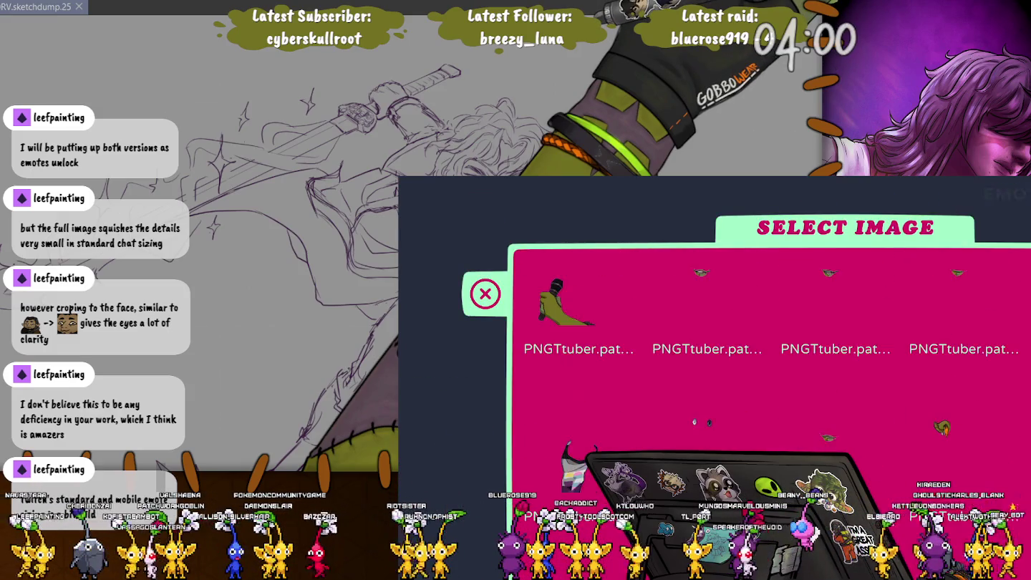
pyautogui.scroll(-2, 814, 438)
pyautogui.scroll(-1, 814, 438)
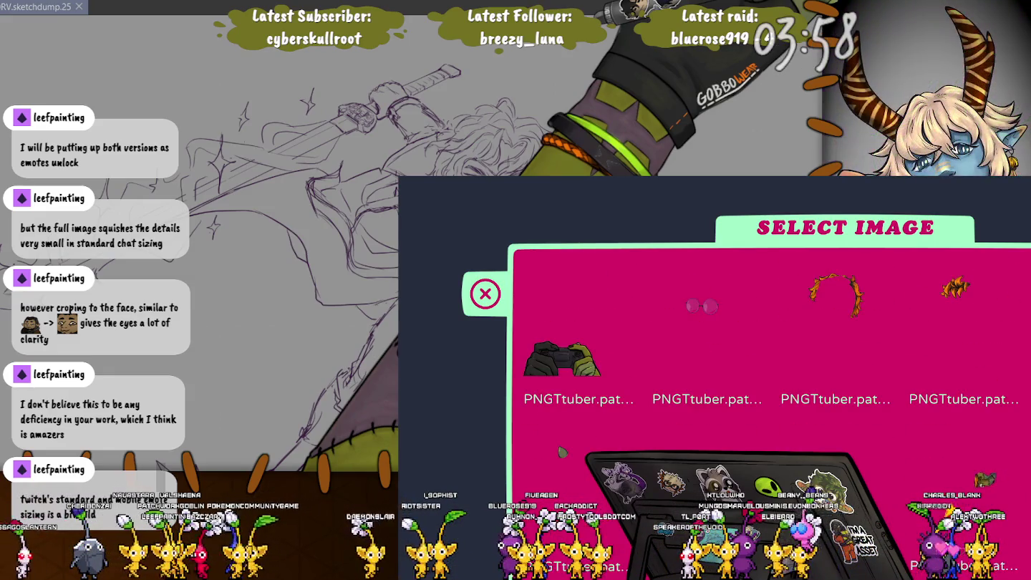
pyautogui.click(814, 439)
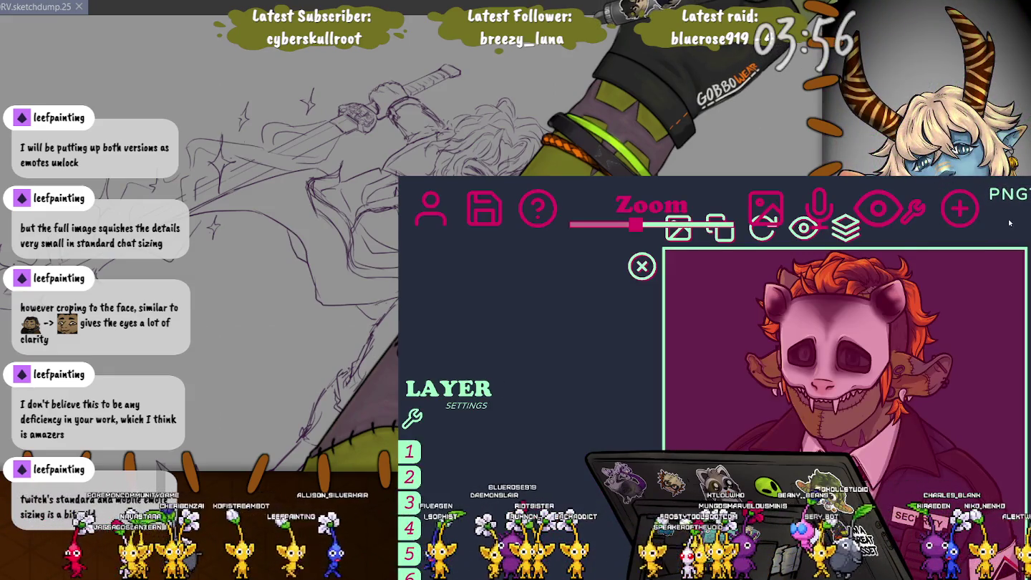
# Set the mask layer's render order position and return to character settings
pyautogui.click(853, 234)
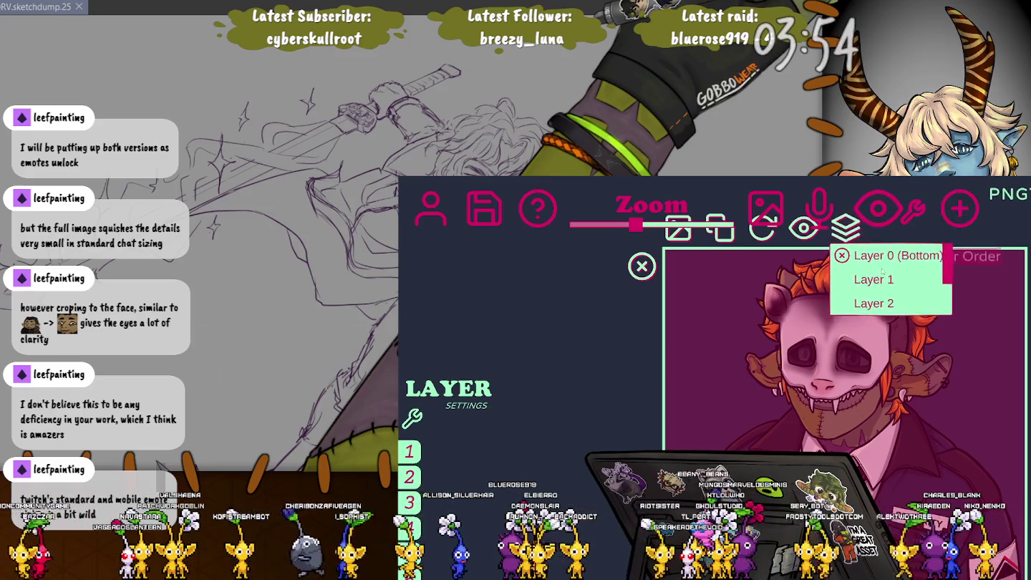
pyautogui.scroll(-1, 895, 287)
pyautogui.scroll(-1, 908, 301)
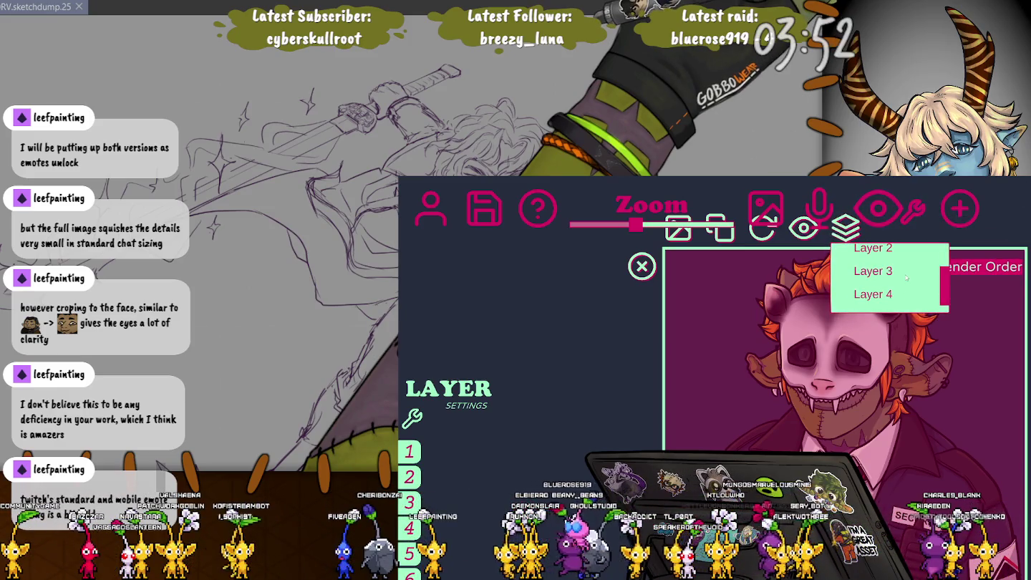
pyautogui.click(873, 271)
pyautogui.click(642, 266)
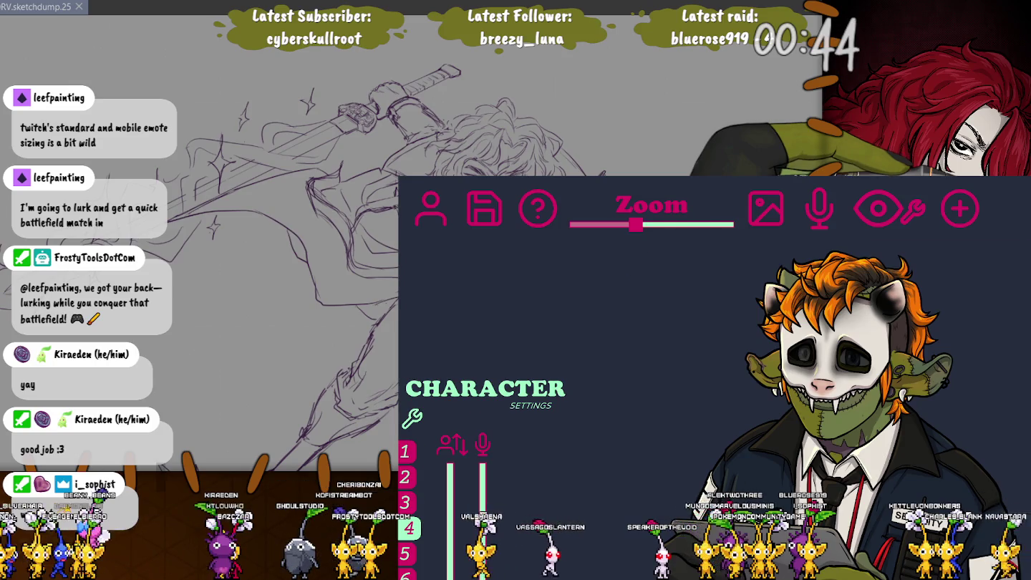
# Switch the goblin avatar to emote 3 and hide the PNGTuber Plus editor so the skull-masked goblin shows alone
pyautogui.click(408, 499)
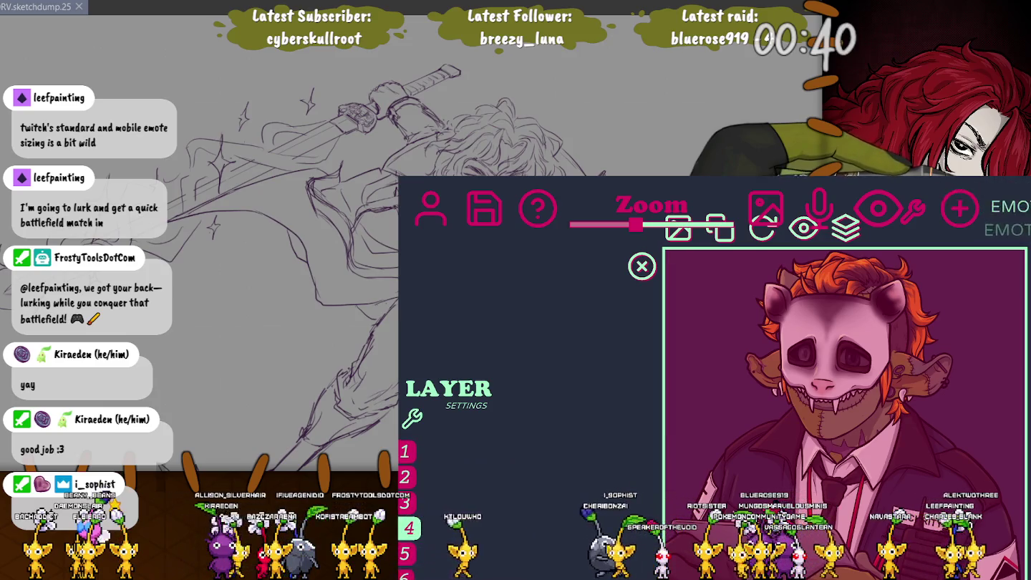
pyautogui.click(642, 266)
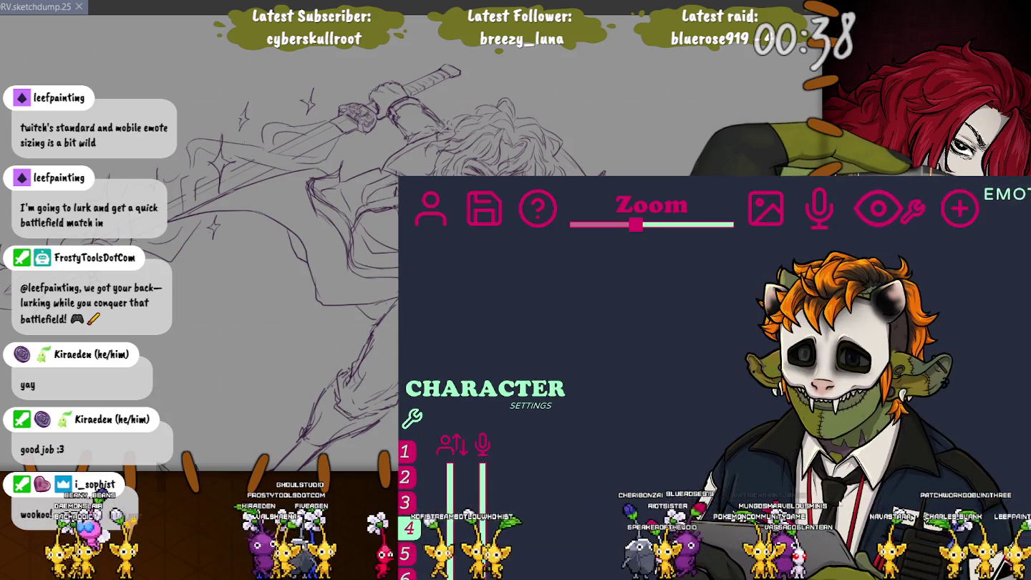
pyautogui.press('Escape')
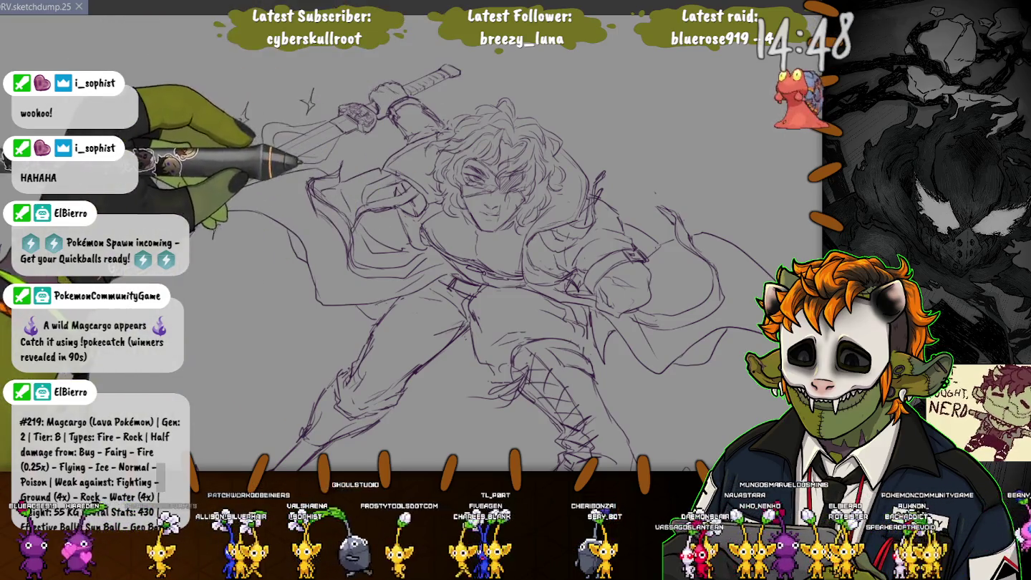
# Create a new blank Illustration canvas with Ctrl+N
pyautogui.hotkey('ctrl', 'n')
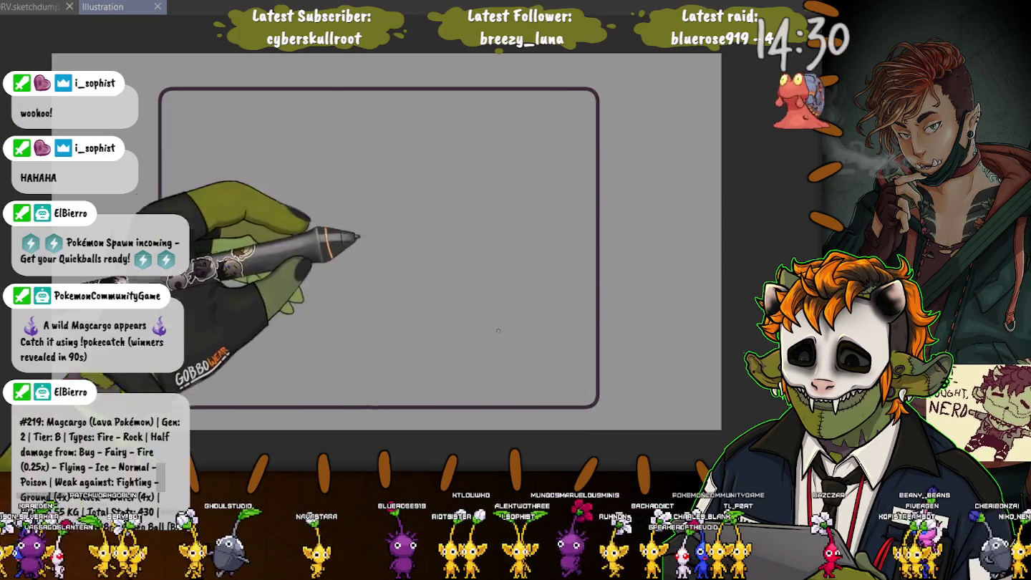
# Try an inner border inside the card outline, then undo both the border and the outline
pyautogui.click(308, 248)
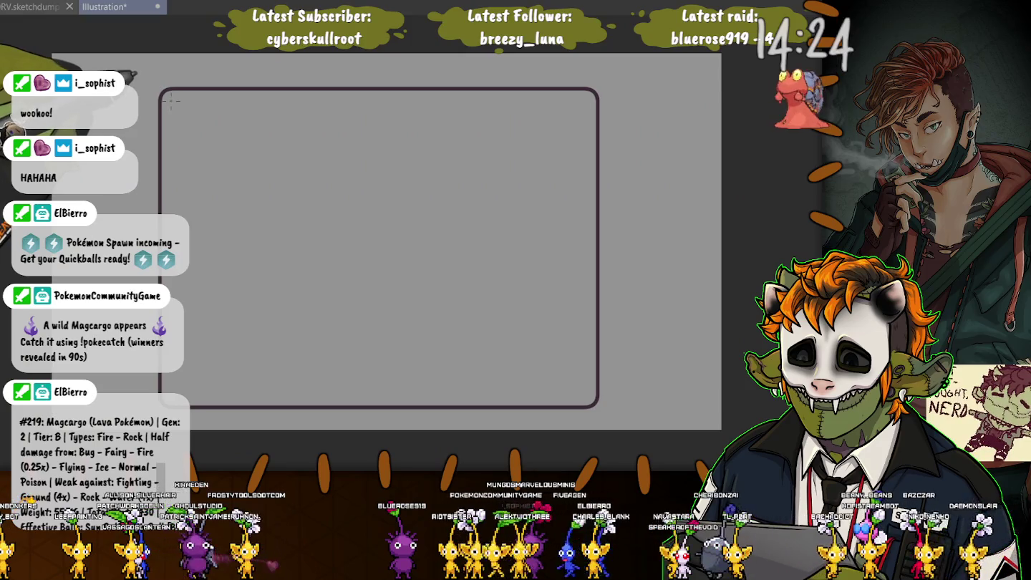
pyautogui.moveTo(171, 100); pyautogui.dragTo(586, 395)
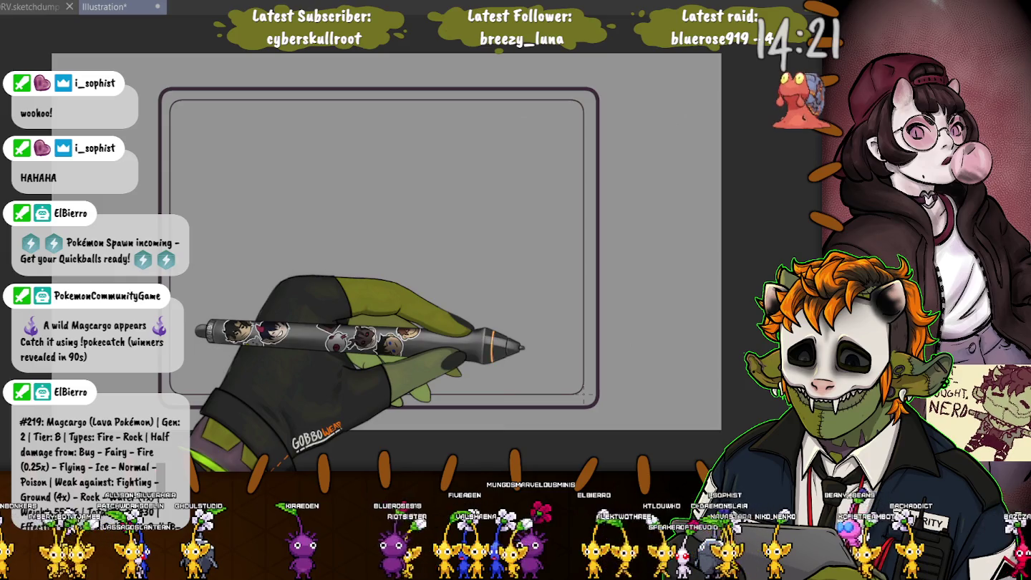
pyautogui.moveTo(464, 394); pyautogui.dragTo(583, 392)
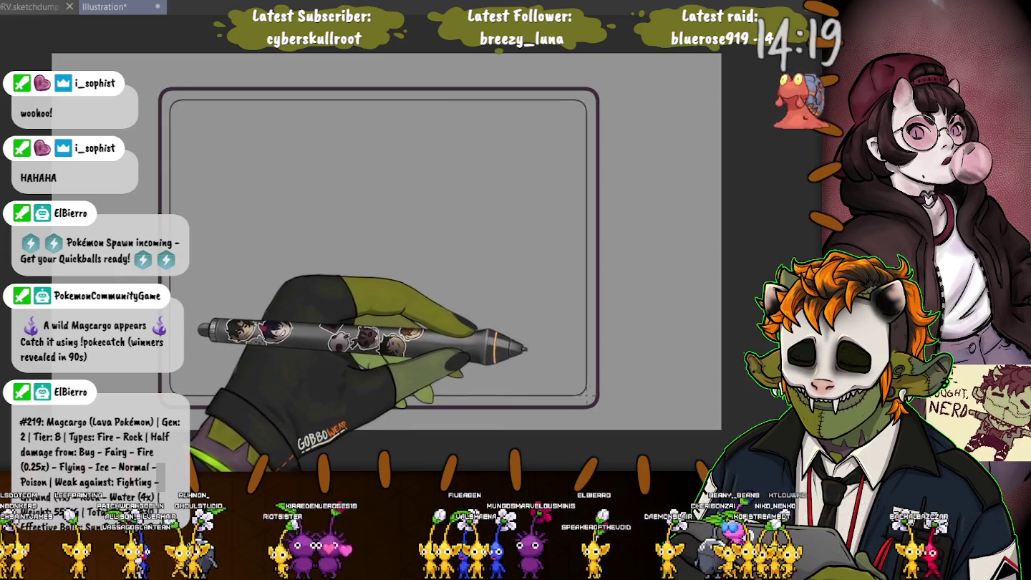
pyautogui.moveTo(584, 393); pyautogui.dragTo(583, 391)
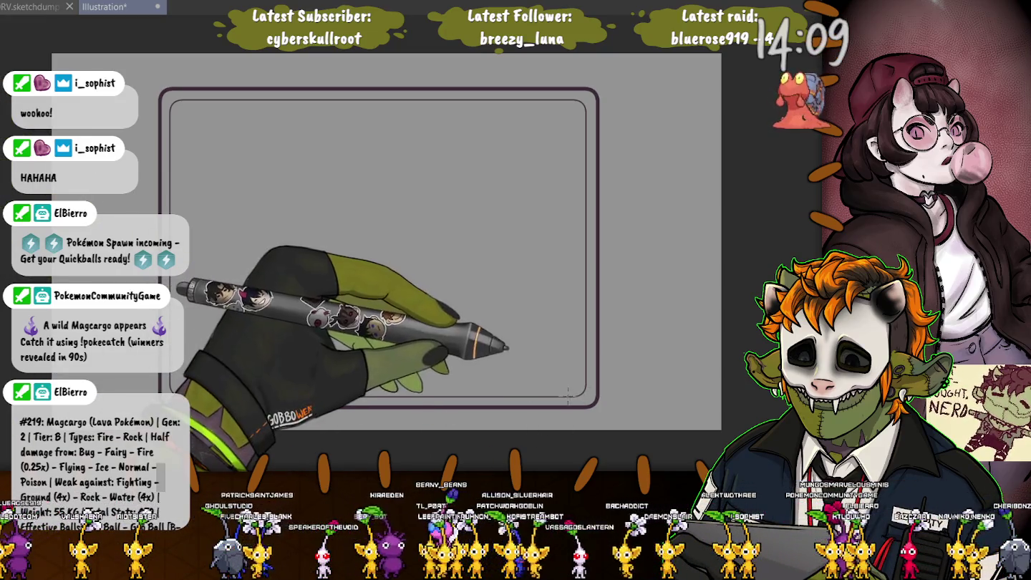
pyautogui.hotkey('ctrl', 'z')
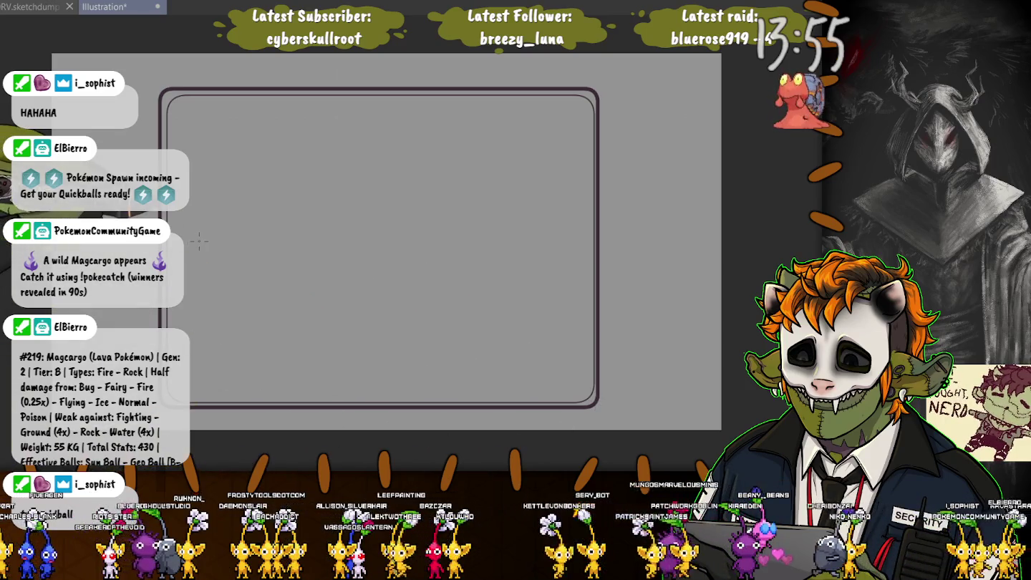
pyautogui.hotkey('ctrl', 'z')
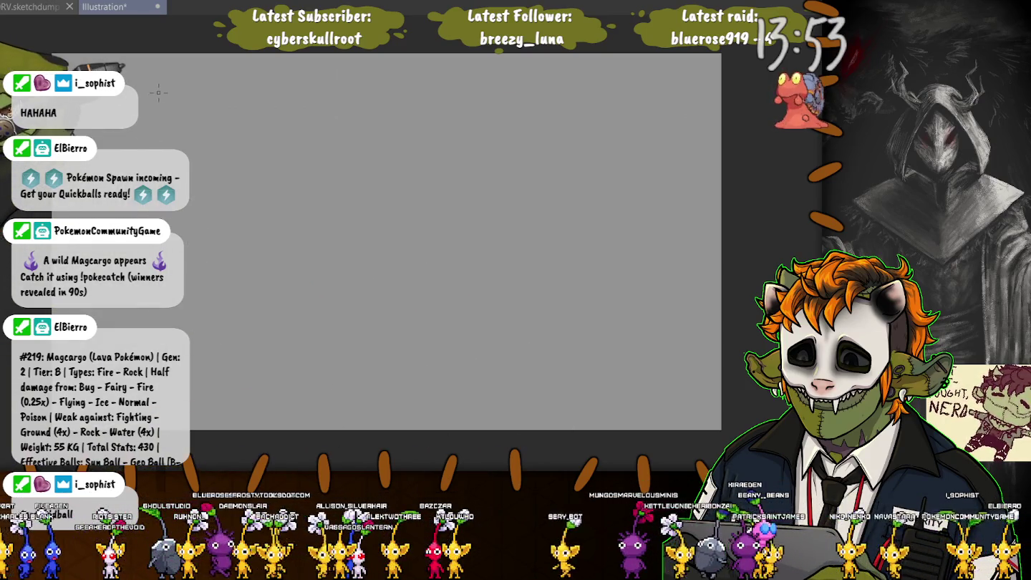
# Redraw the rounded-rectangle card outline with a slightly enlarged lighter inner border, and begin a left divider line
pyautogui.moveTo(157, 89)
pyautogui.mouseDown()
pyautogui.moveTo(447, 351)
pyautogui.moveTo(600, 412)
pyautogui.moveTo(622, 407)
pyautogui.mouseUp()
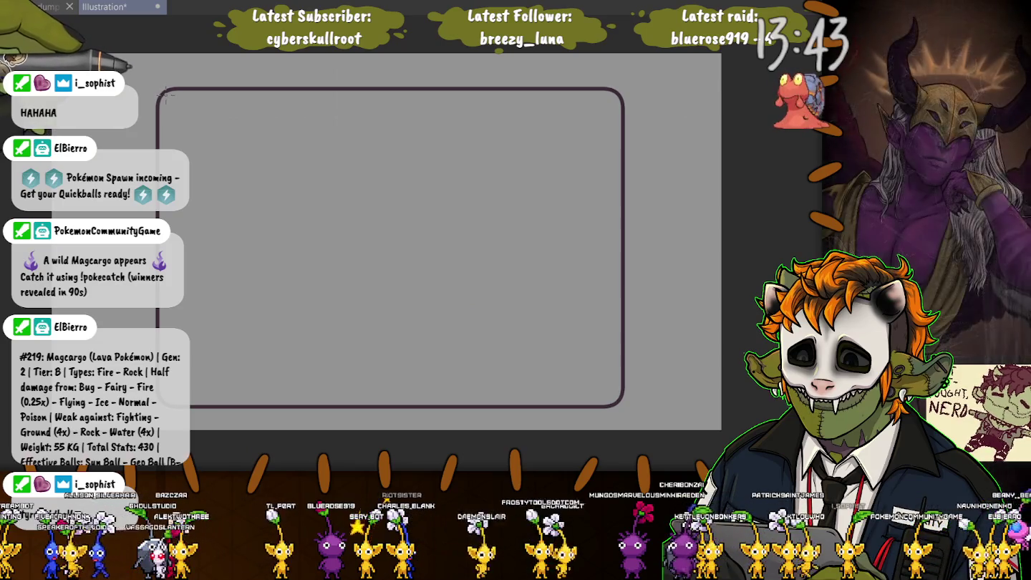
pyautogui.moveTo(163, 93); pyautogui.dragTo(613, 398)
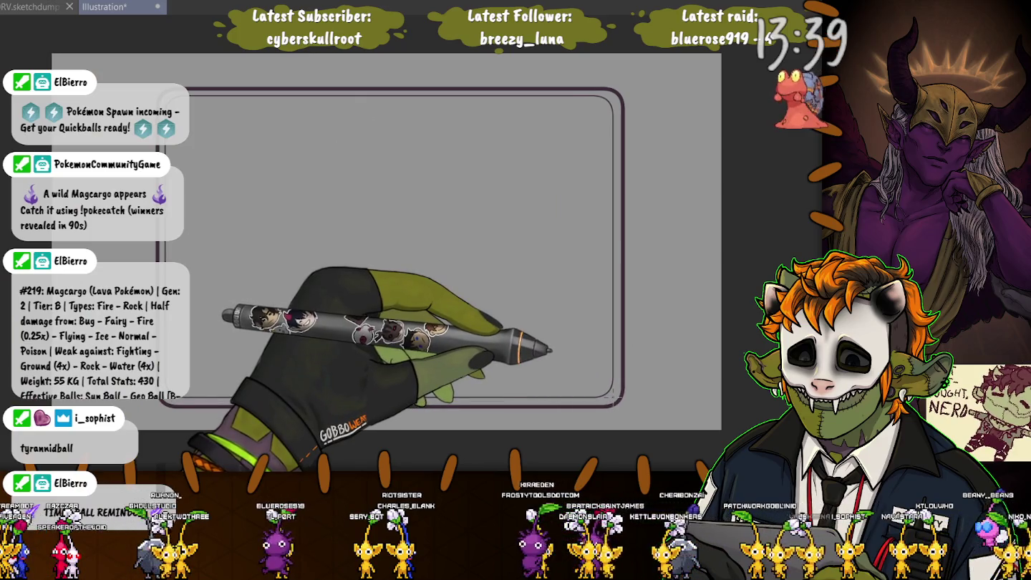
pyautogui.moveTo(613, 398); pyautogui.dragTo(617, 400)
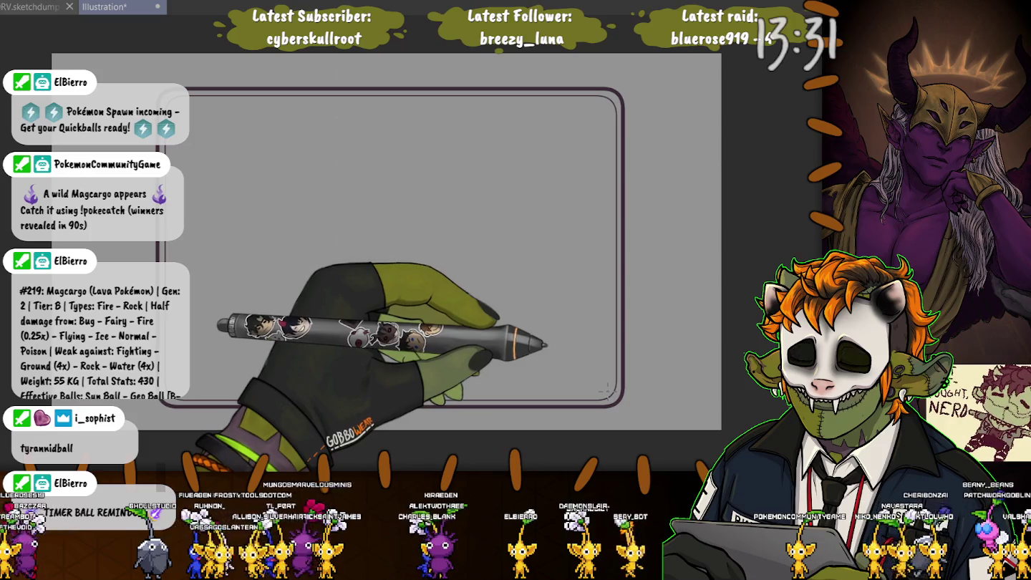
pyautogui.moveTo(616, 402); pyautogui.dragTo(612, 411)
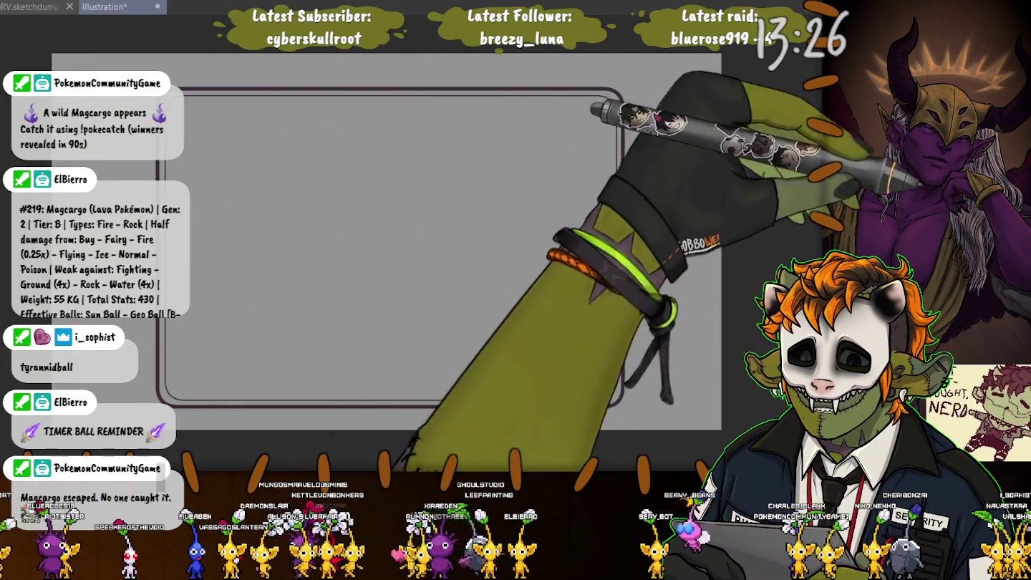
pyautogui.moveTo(287, 104); pyautogui.dragTo(287, 257)
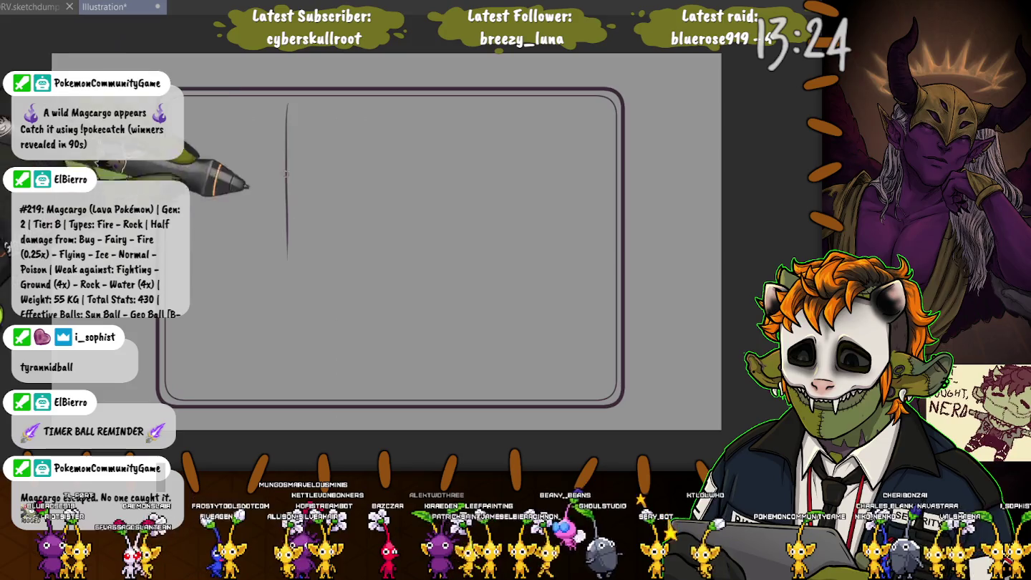
# Draw a clean vertical divider down the card's left side after undoing the doubled strokes
pyautogui.moveTo(287, 104); pyautogui.dragTo(292, 399)
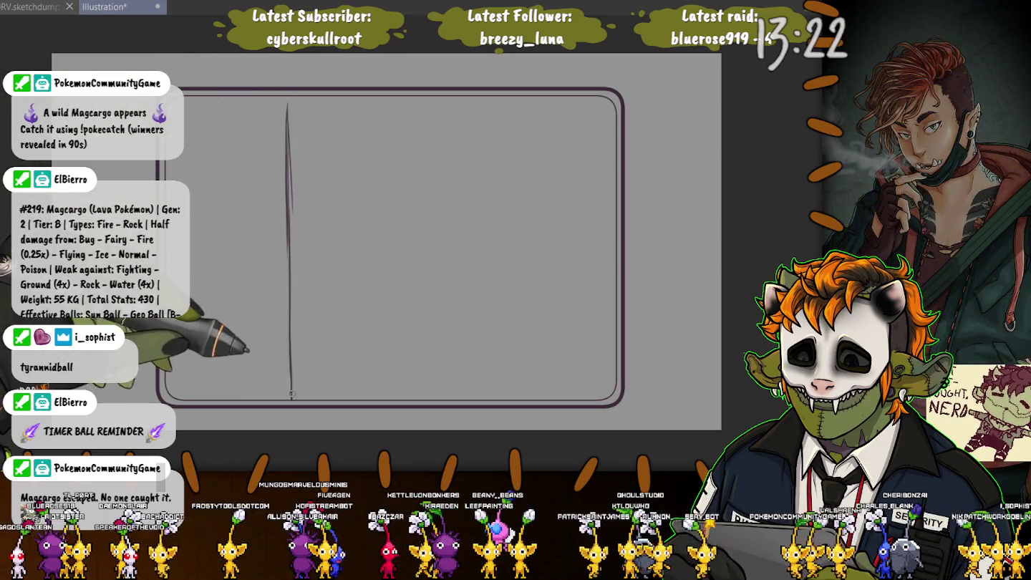
pyautogui.moveTo(288, 106); pyautogui.dragTo(292, 215)
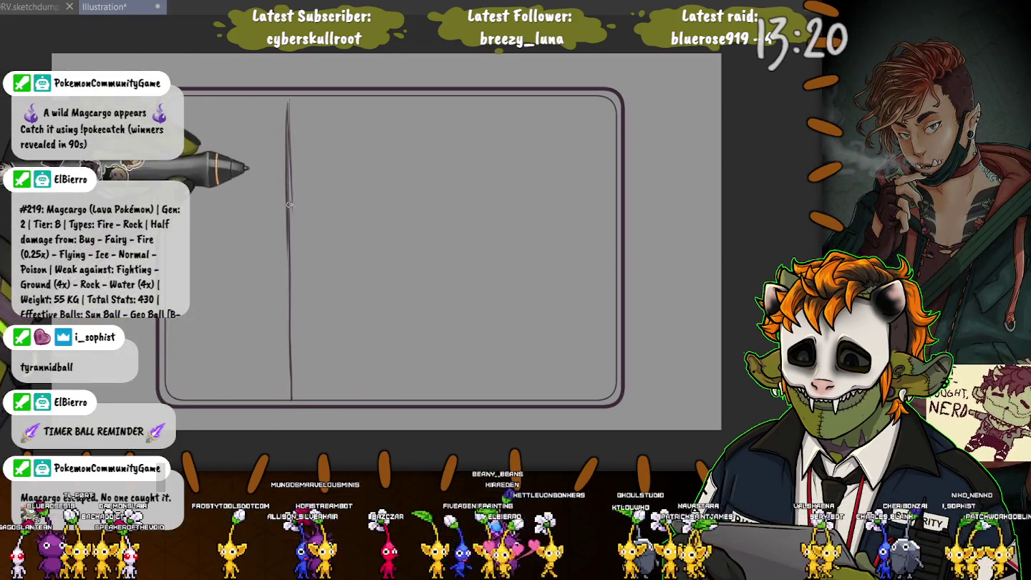
pyautogui.hotkey('ctrl', 'z')
pyautogui.hotkey('ctrl', 'z')
pyautogui.moveTo(309, 100); pyautogui.dragTo(310, 392)
# Sketch a diamond emblem with a letter inside in the card's top-left corner
pyautogui.moveTo(248, 107); pyautogui.dragTo(281, 159)
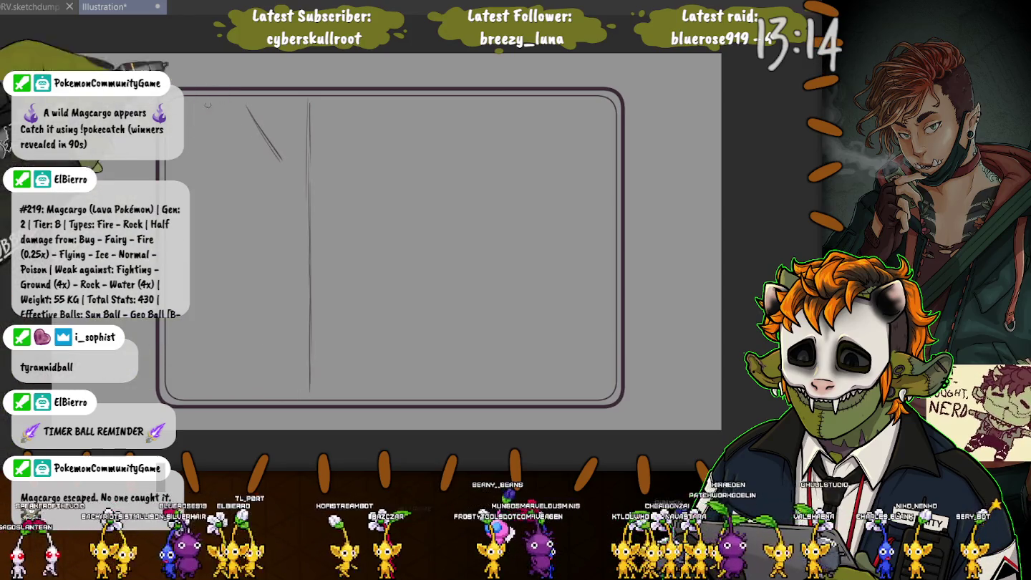
pyautogui.moveTo(239, 107); pyautogui.dragTo(188, 163)
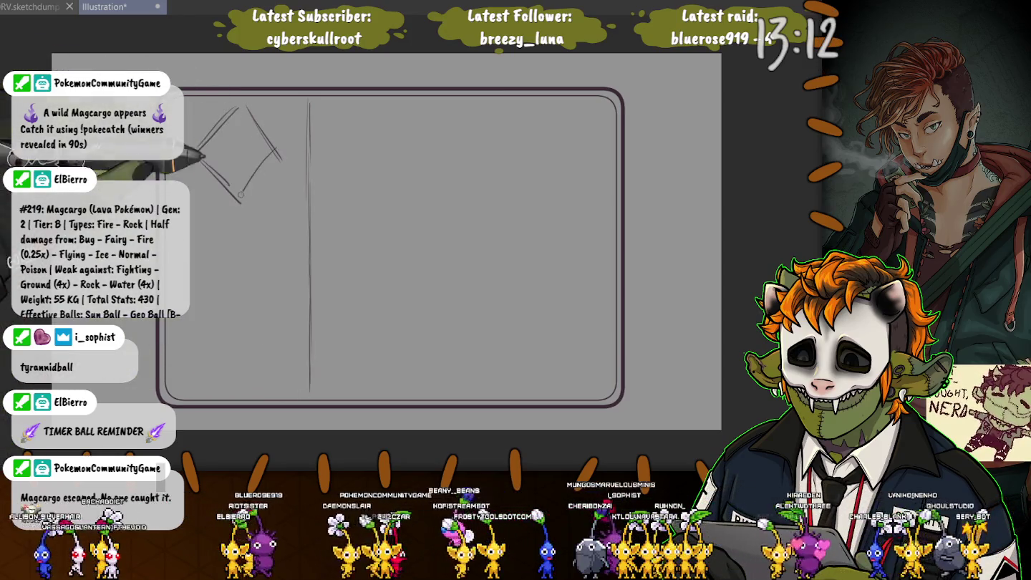
pyautogui.moveTo(241, 202); pyautogui.dragTo(282, 156)
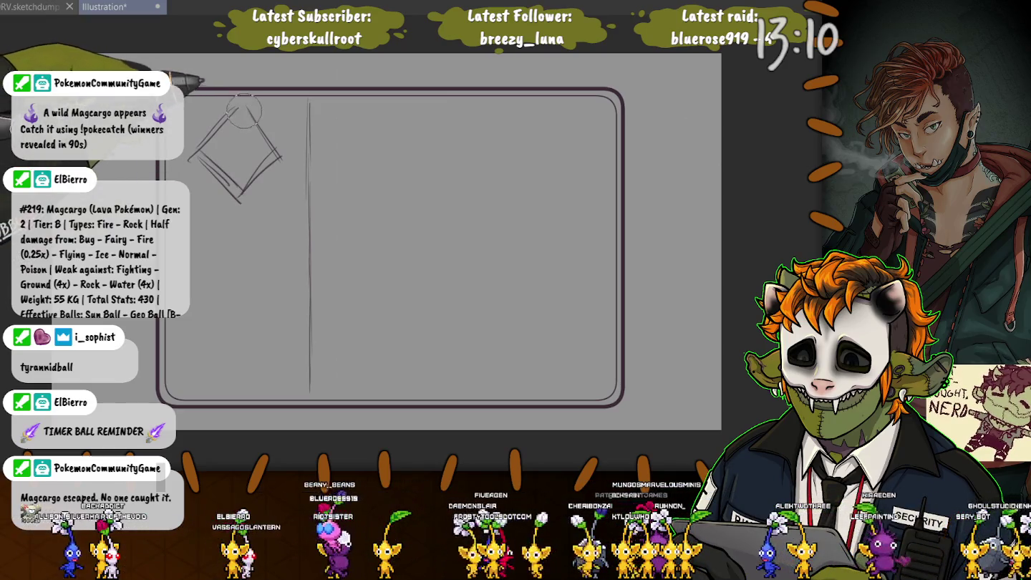
pyautogui.moveTo(243, 109); pyautogui.dragTo(233, 213)
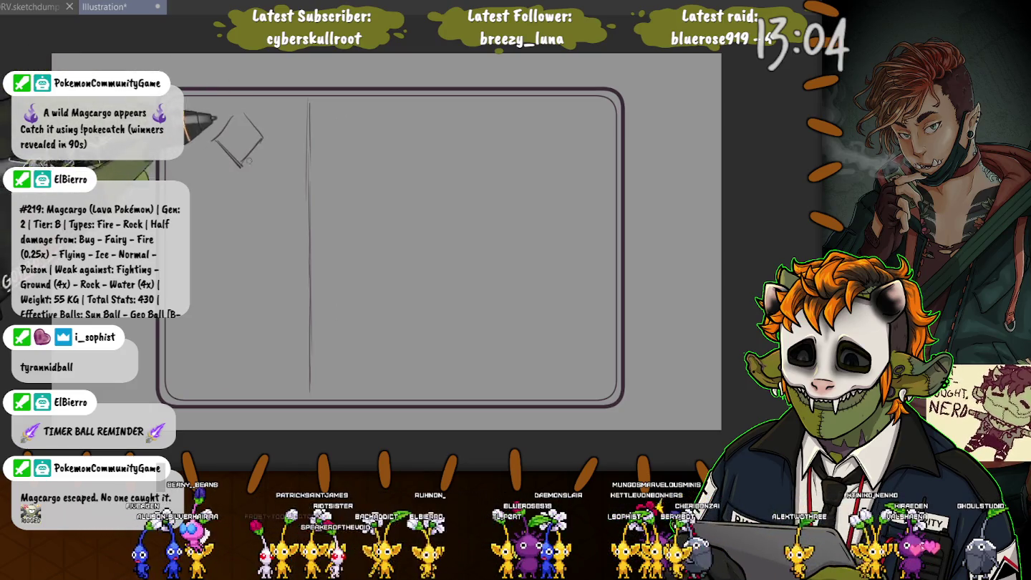
pyautogui.moveTo(243, 114); pyautogui.dragTo(263, 136)
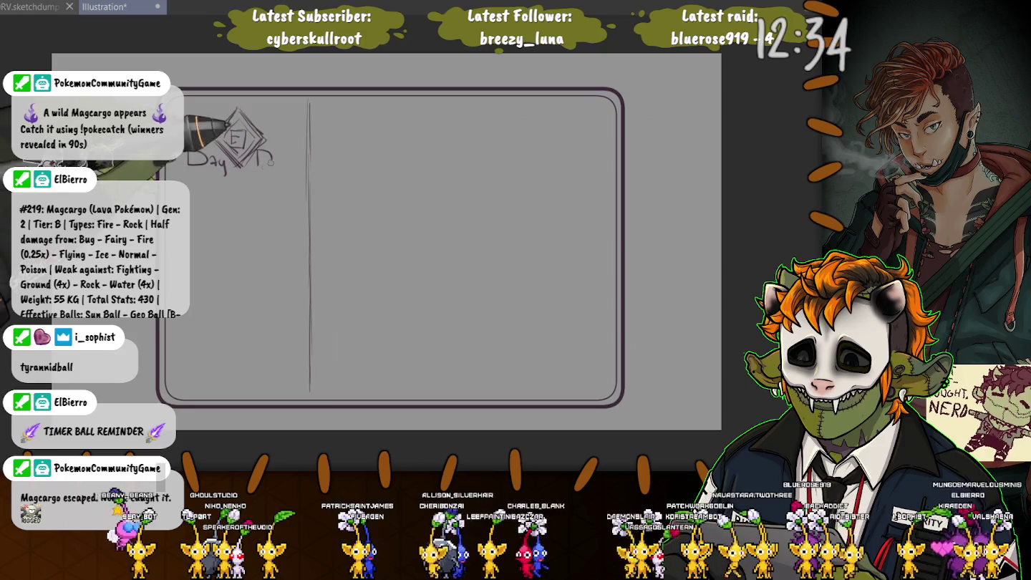
# Undo the 'Day Dream' lettering, then hand-letter 'Baekimong' beneath the emblem and underline it
pyautogui.moveTo(278, 166); pyautogui.dragTo(283, 159)
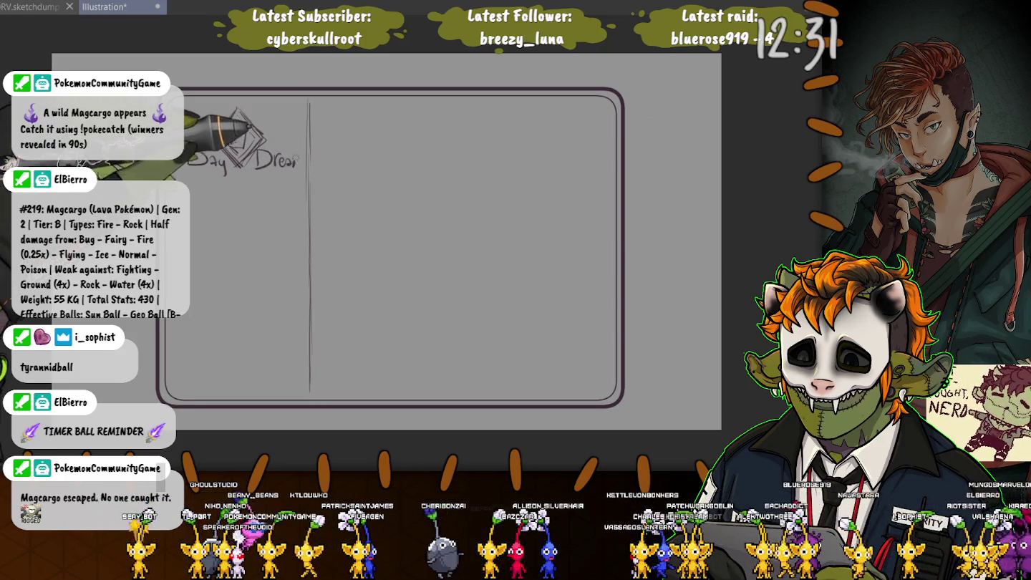
pyautogui.hotkey('ctrl', 'z')
pyautogui.hotkey('ctrl', 'z')
pyautogui.hotkey('ctrl', 'z')
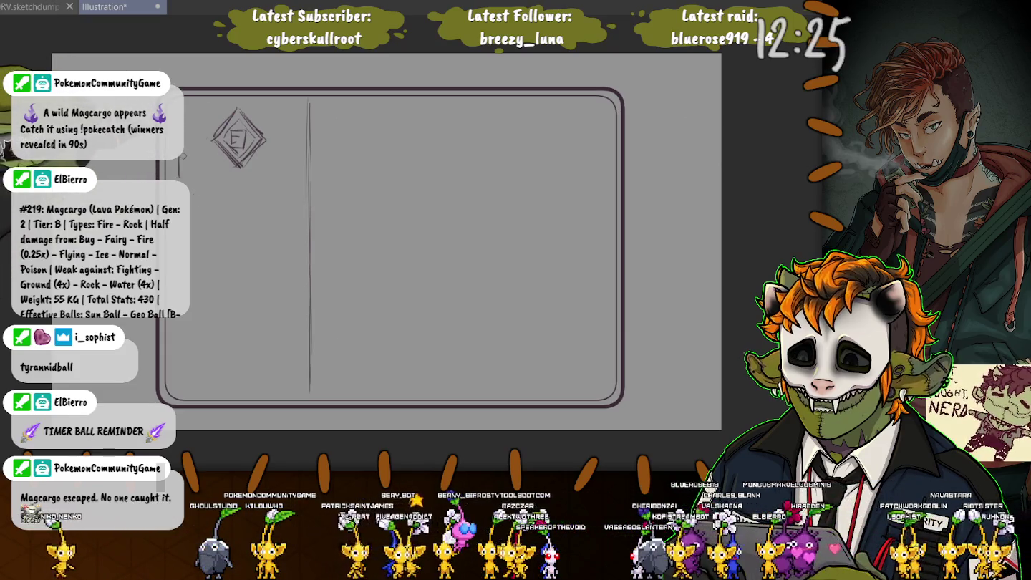
pyautogui.moveTo(179, 156); pyautogui.dragTo(195, 177)
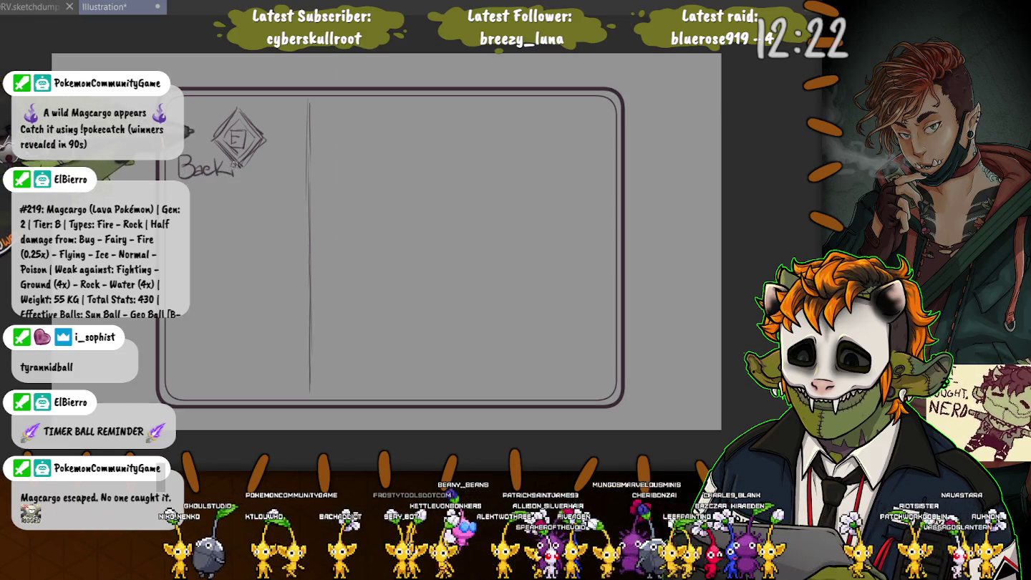
pyautogui.moveTo(233, 163); pyautogui.dragTo(280, 182)
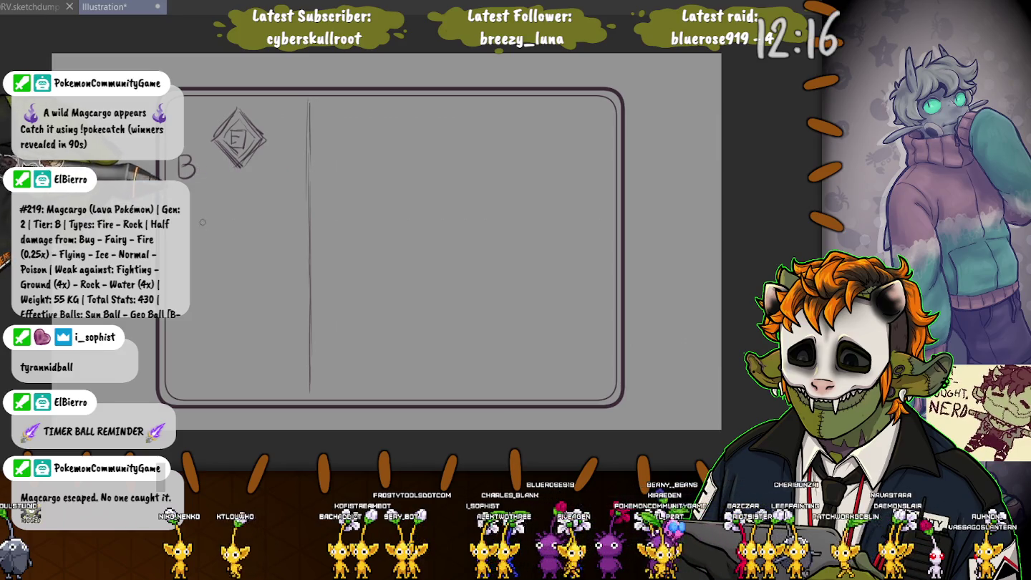
pyautogui.hotkey('ctrl', 'z')
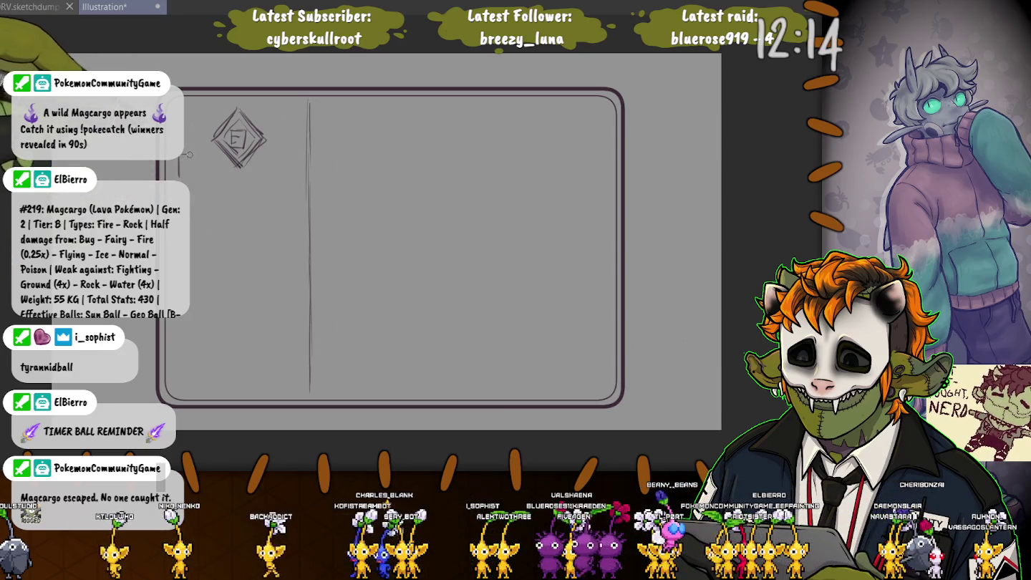
pyautogui.moveTo(182, 157)
pyautogui.mouseDown()
pyautogui.moveTo(184, 175)
pyautogui.moveTo(254, 167)
pyautogui.moveTo(276, 185)
pyautogui.mouseUp()
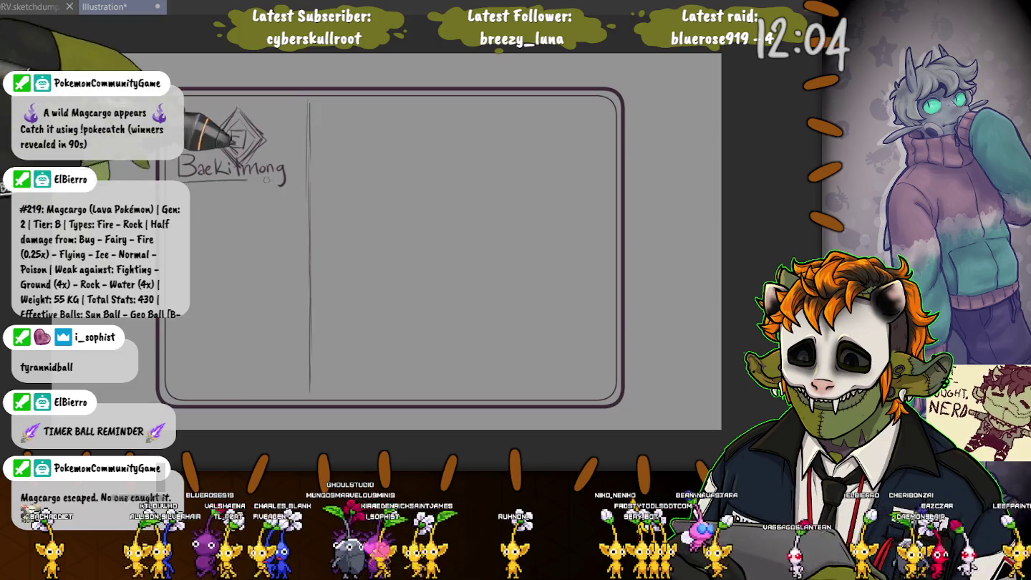
pyautogui.moveTo(179, 181); pyautogui.dragTo(299, 184)
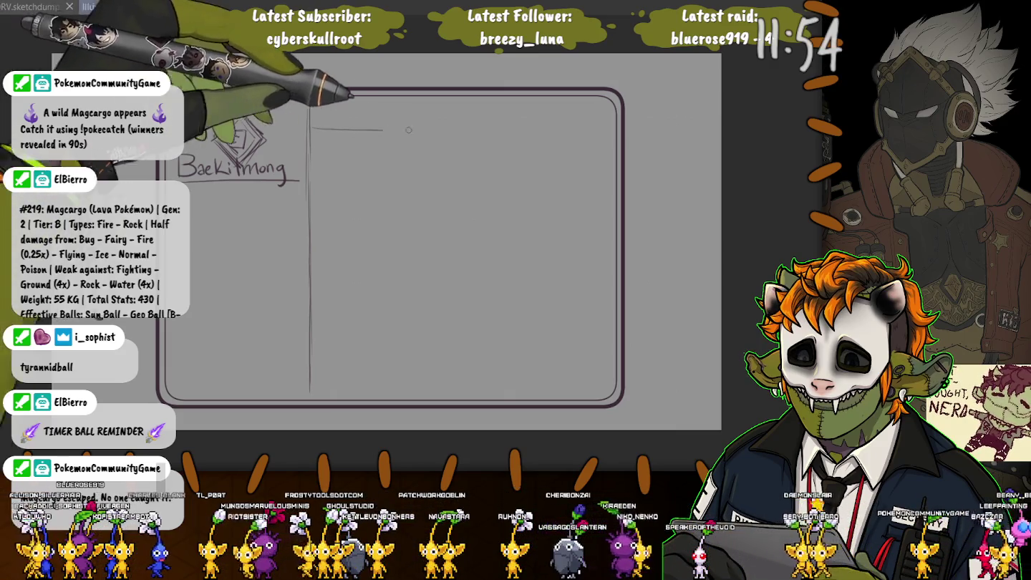
# Frame the right panel with a long top line, a ticked tab bar, and right-edge lines
pyautogui.moveTo(311, 130); pyautogui.dragTo(601, 133)
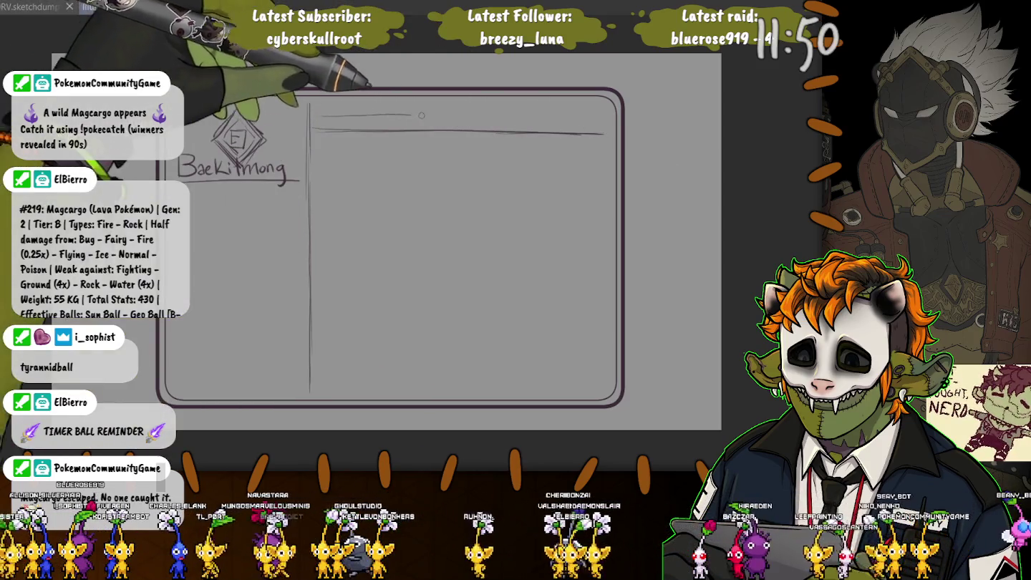
pyautogui.moveTo(319, 116); pyautogui.dragTo(436, 126)
pyautogui.moveTo(352, 117)
pyautogui.mouseDown()
pyautogui.moveTo(353, 128)
pyautogui.moveTo(399, 128)
pyautogui.moveTo(358, 364)
pyautogui.mouseUp()
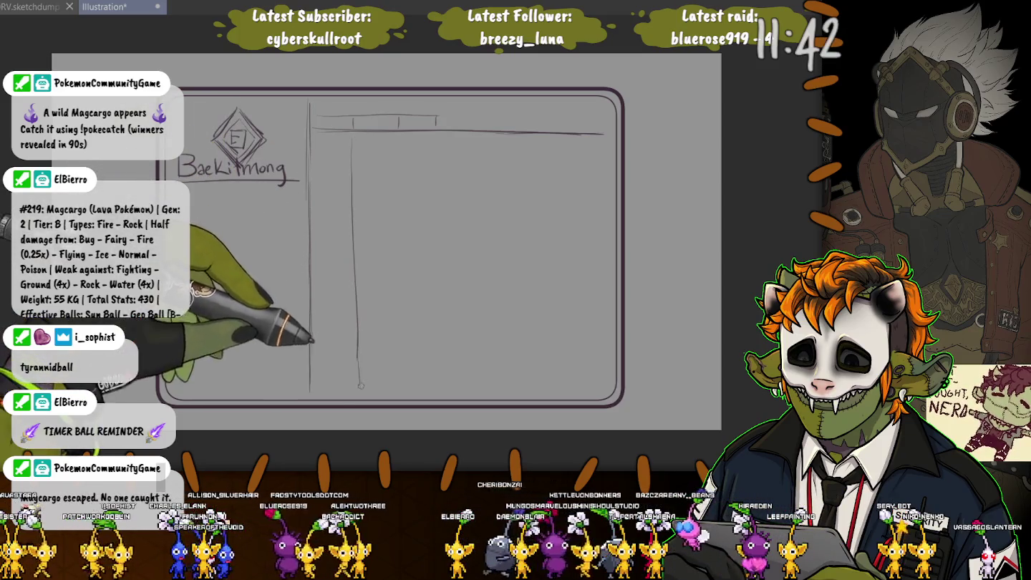
pyautogui.moveTo(580, 136); pyautogui.dragTo(576, 379)
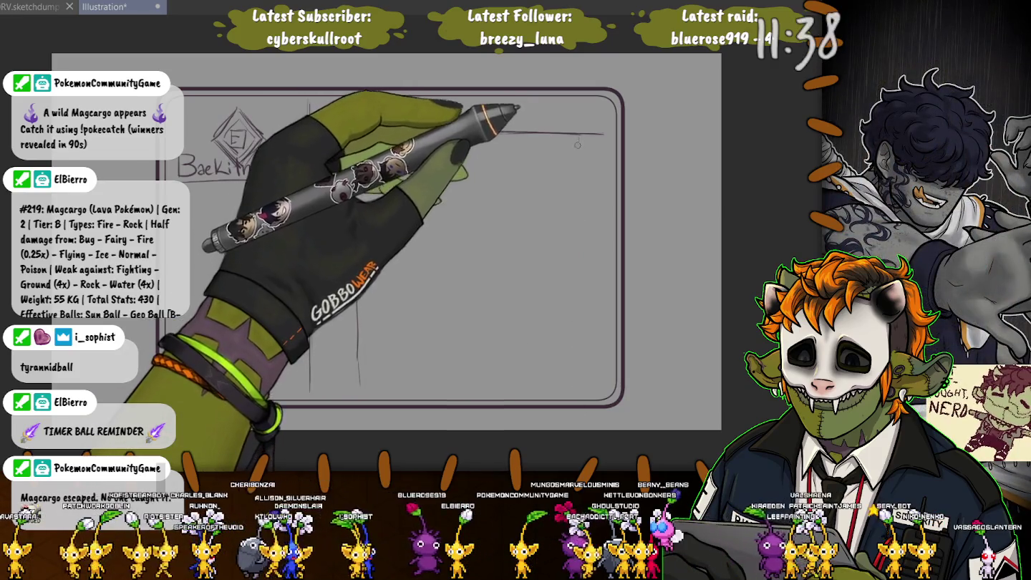
pyautogui.moveTo(588, 219)
pyautogui.mouseDown()
pyautogui.moveTo(588, 274)
pyautogui.moveTo(585, 233)
pyautogui.mouseUp()
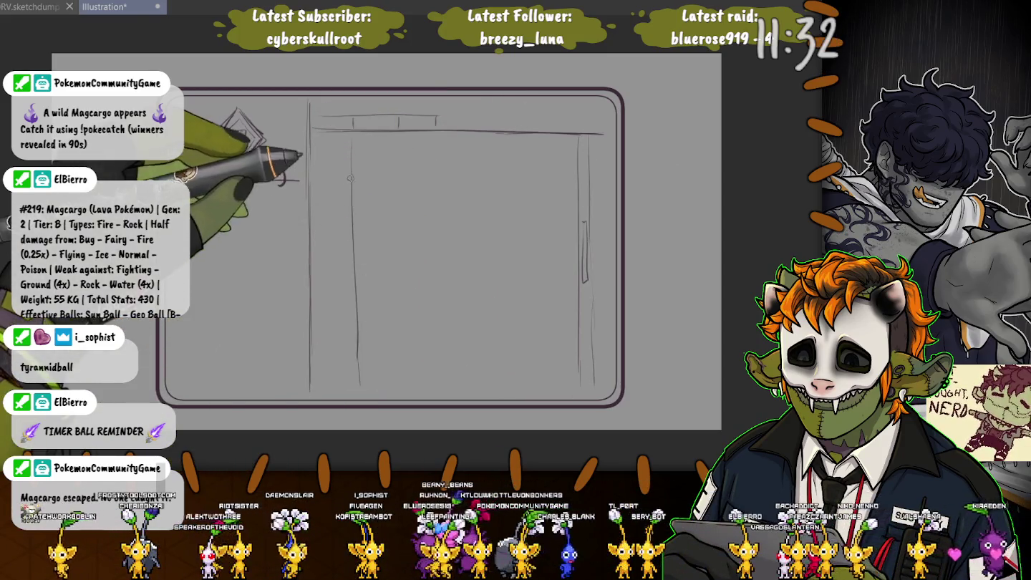
# Scribble wavy placeholder text lines down the right panel from top to bottom
pyautogui.moveTo(385, 156); pyautogui.dragTo(530, 151)
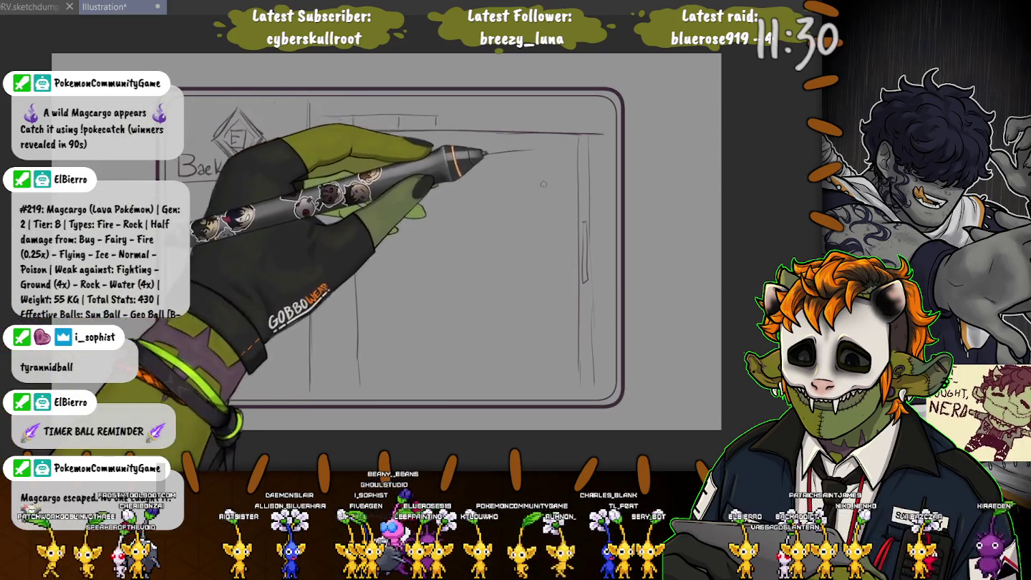
pyautogui.moveTo(468, 178); pyautogui.dragTo(550, 173)
pyautogui.moveTo(468, 206); pyautogui.dragTo(541, 204)
pyautogui.moveTo(523, 233)
pyautogui.mouseDown()
pyautogui.moveTo(542, 230)
pyautogui.moveTo(377, 240)
pyautogui.moveTo(541, 251)
pyautogui.mouseUp()
pyautogui.moveTo(392, 287); pyautogui.dragTo(536, 283)
pyautogui.moveTo(479, 306)
pyautogui.mouseDown()
pyautogui.moveTo(545, 310)
pyautogui.moveTo(401, 310)
pyautogui.moveTo(547, 334)
pyautogui.mouseUp()
pyautogui.moveTo(412, 374); pyautogui.dragTo(550, 371)
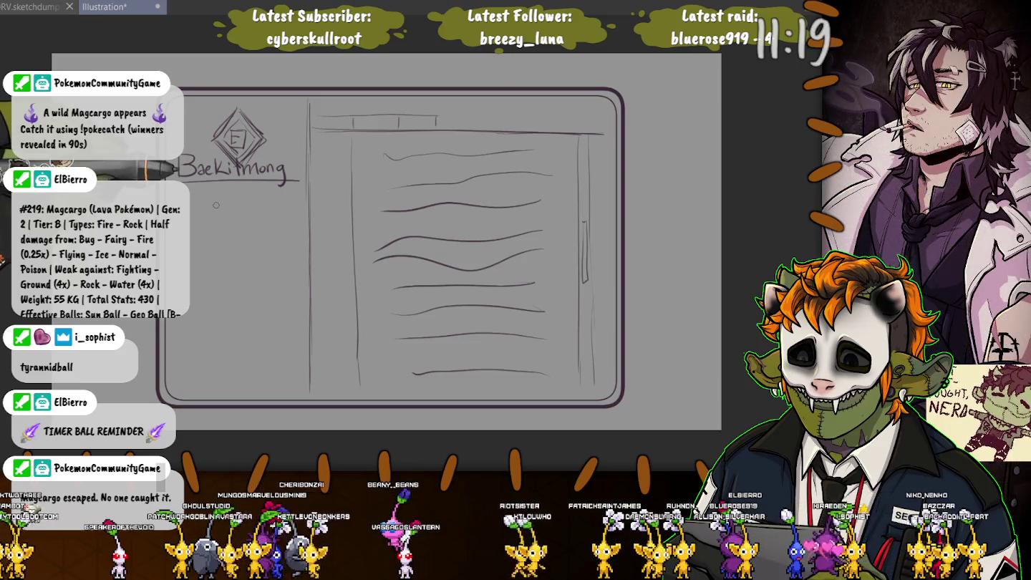
# Hand-letter 'Classified' below the underlined Baekimong name and draw a line under it
pyautogui.moveTo(199, 188); pyautogui.dragTo(197, 196)
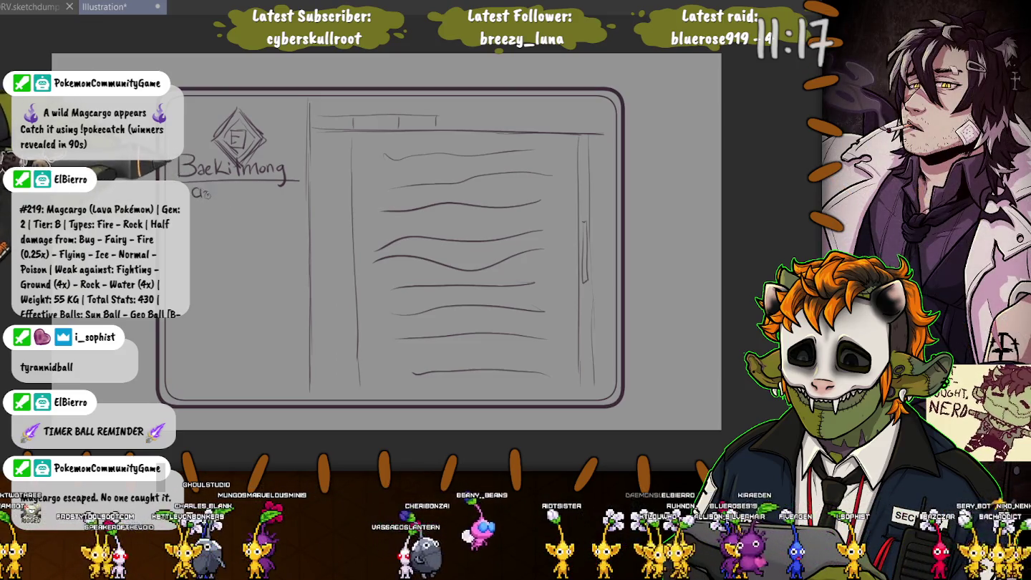
pyautogui.moveTo(229, 185)
pyautogui.mouseDown()
pyautogui.moveTo(232, 199)
pyautogui.moveTo(254, 188)
pyautogui.mouseUp()
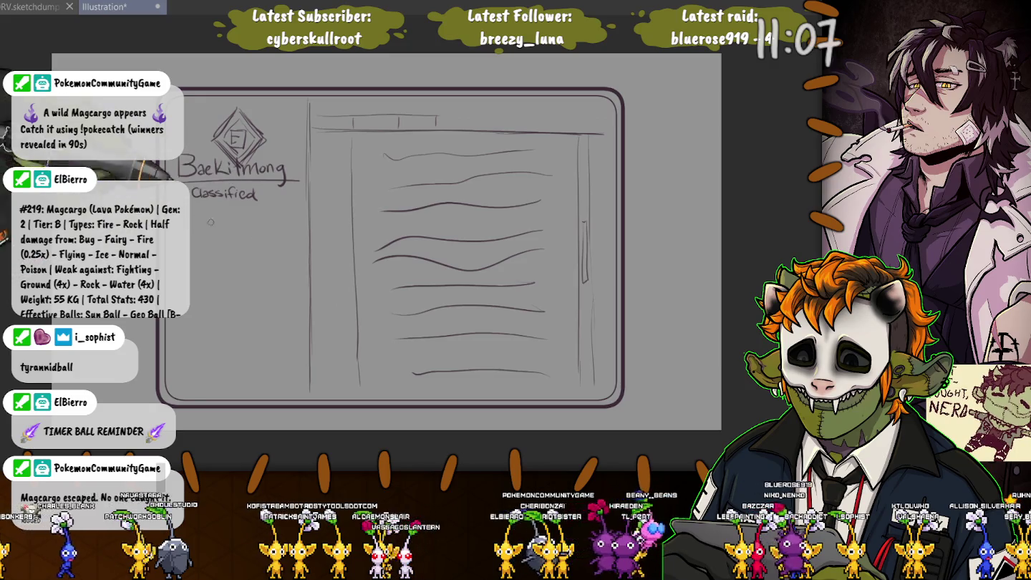
pyautogui.moveTo(192, 208); pyautogui.dragTo(297, 208)
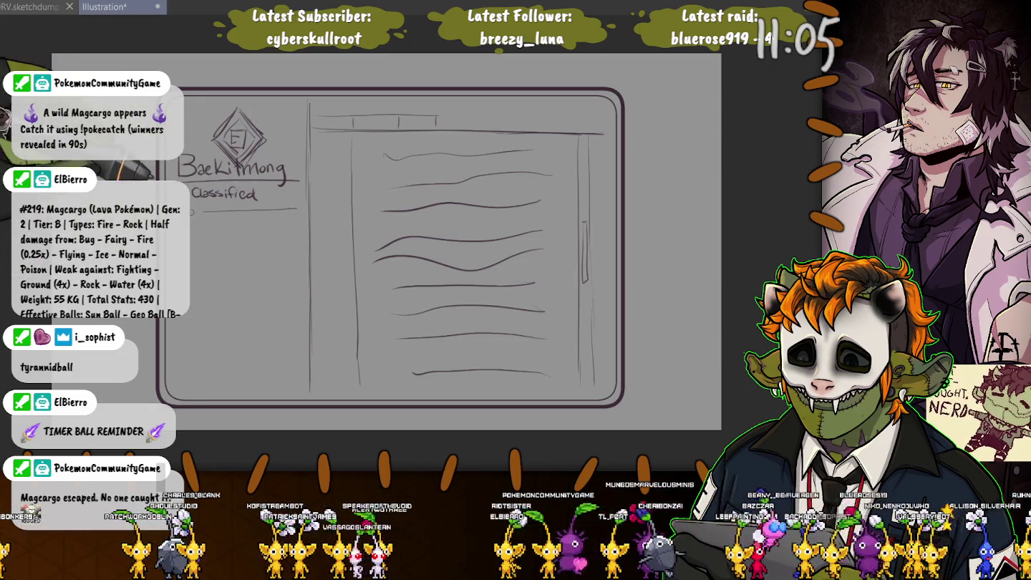
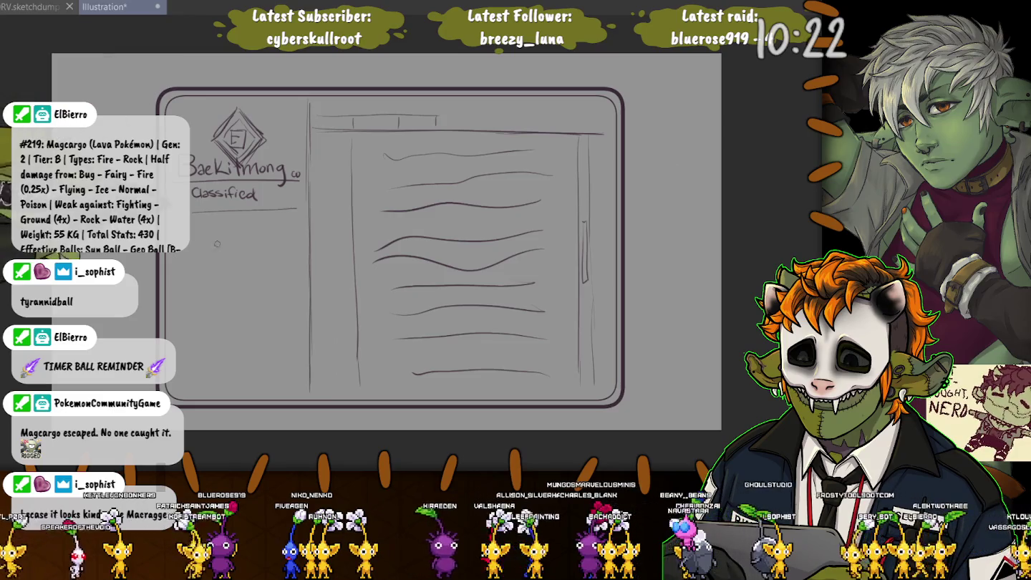
# Replace the old lettering under the Baekimong logo with a freshly drawn CLASSIFIED
pyautogui.hotkey('ctrl', 'z')
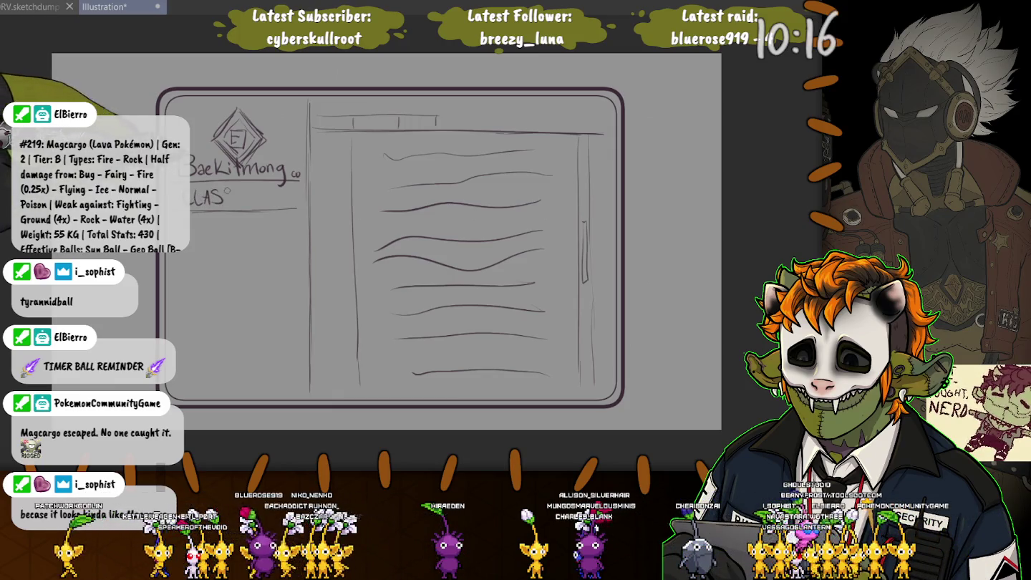
pyautogui.moveTo(231, 190)
pyautogui.mouseDown()
pyautogui.moveTo(229, 202)
pyautogui.moveTo(264, 204)
pyautogui.mouseUp()
pyautogui.moveTo(278, 191); pyautogui.dragTo(300, 393)
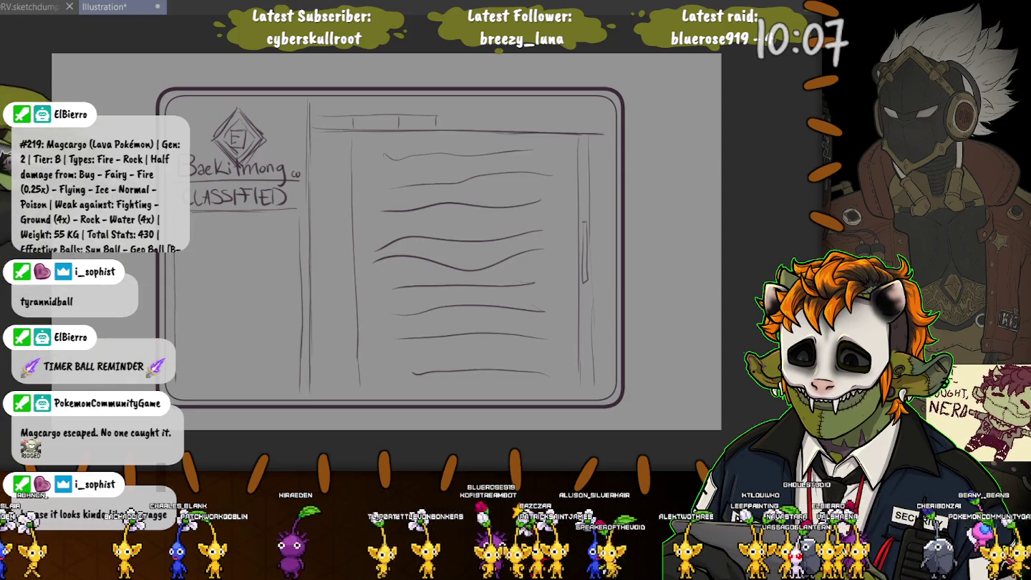
# Rule a set of horizontal lines down the tablet's left panel
pyautogui.moveTo(189, 234); pyautogui.dragTo(286, 235)
pyautogui.moveTo(179, 258); pyautogui.dragTo(293, 260)
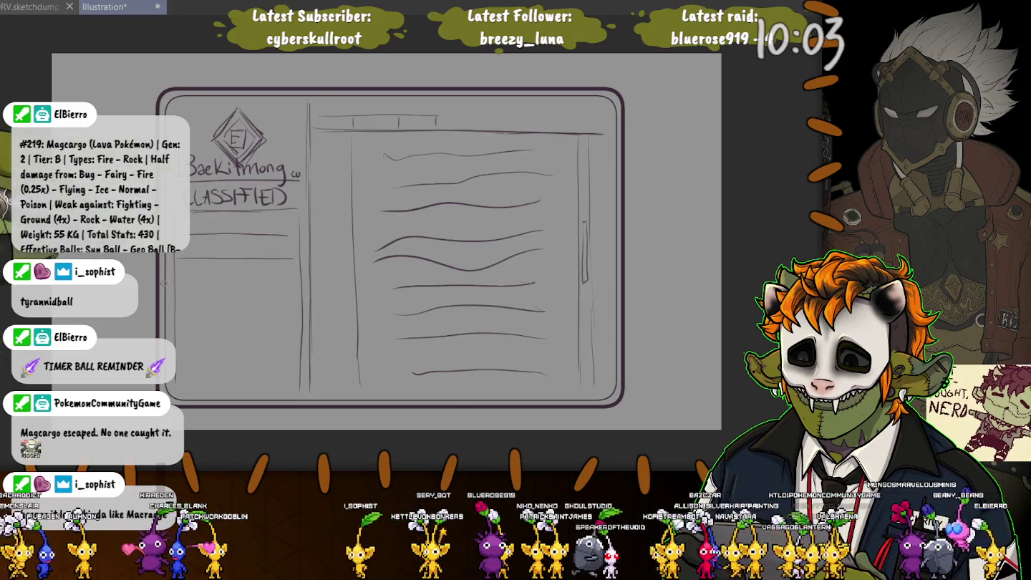
pyautogui.moveTo(175, 260); pyautogui.dragTo(294, 259)
pyautogui.moveTo(175, 283); pyautogui.dragTo(300, 284)
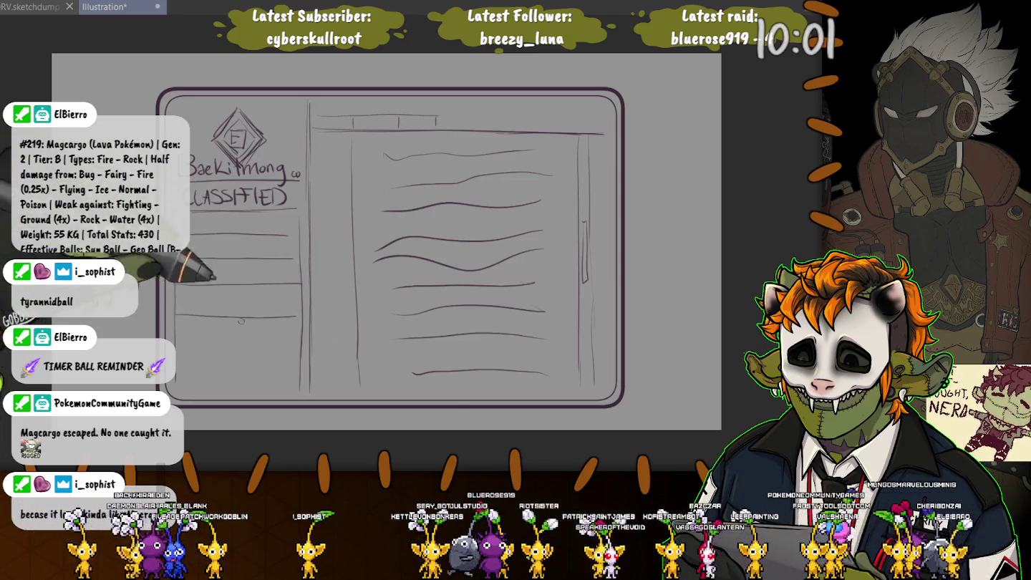
pyautogui.moveTo(176, 314); pyautogui.dragTo(300, 313)
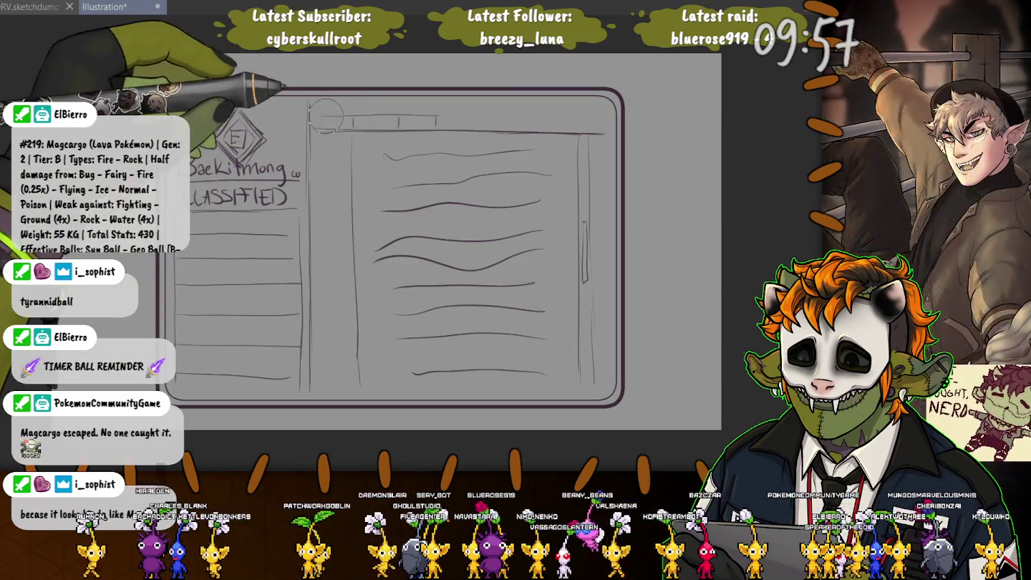
# Reshape the main panel's top edge into raised folder tabs and add a placeholder line under CLASSIFIED
pyautogui.moveTo(433, 130); pyautogui.dragTo(355, 129)
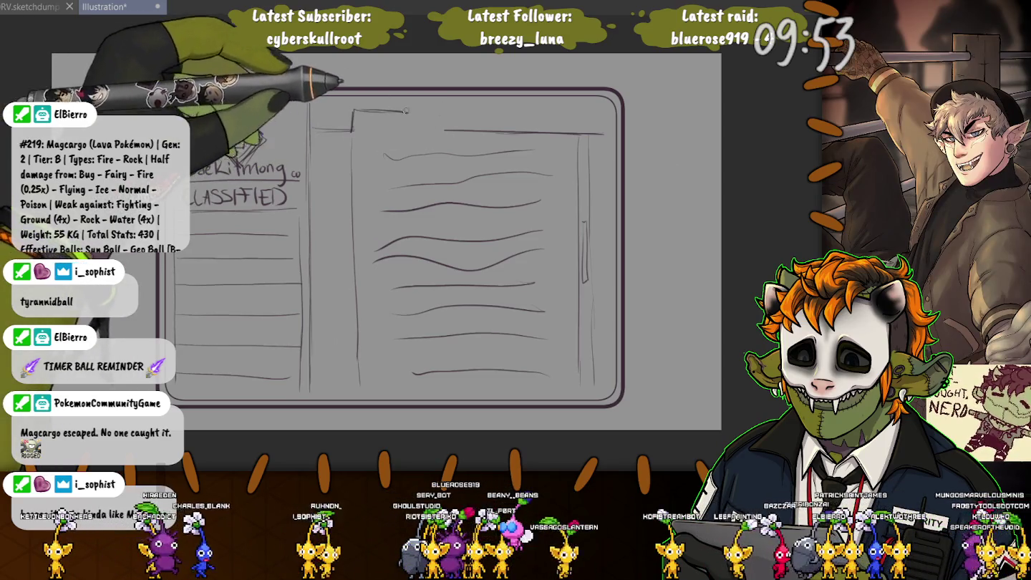
pyautogui.moveTo(351, 132)
pyautogui.mouseDown()
pyautogui.moveTo(411, 112)
pyautogui.moveTo(416, 129)
pyautogui.mouseUp()
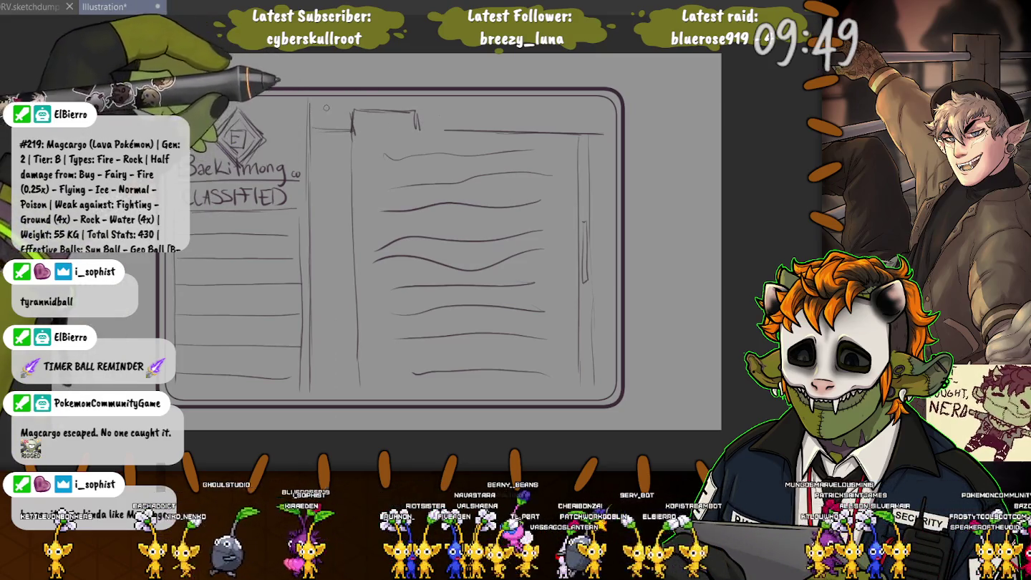
pyautogui.moveTo(416, 113); pyautogui.dragTo(478, 129)
pyautogui.hotkey('ctrl', 'z')
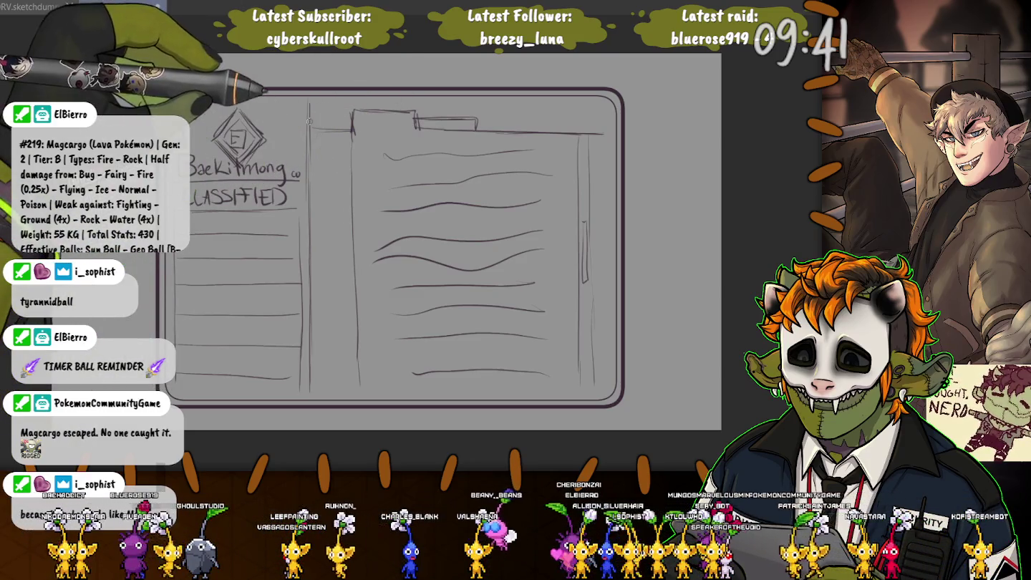
pyautogui.moveTo(405, 111)
pyautogui.mouseDown()
pyautogui.moveTo(356, 113)
pyautogui.moveTo(419, 116)
pyautogui.mouseUp()
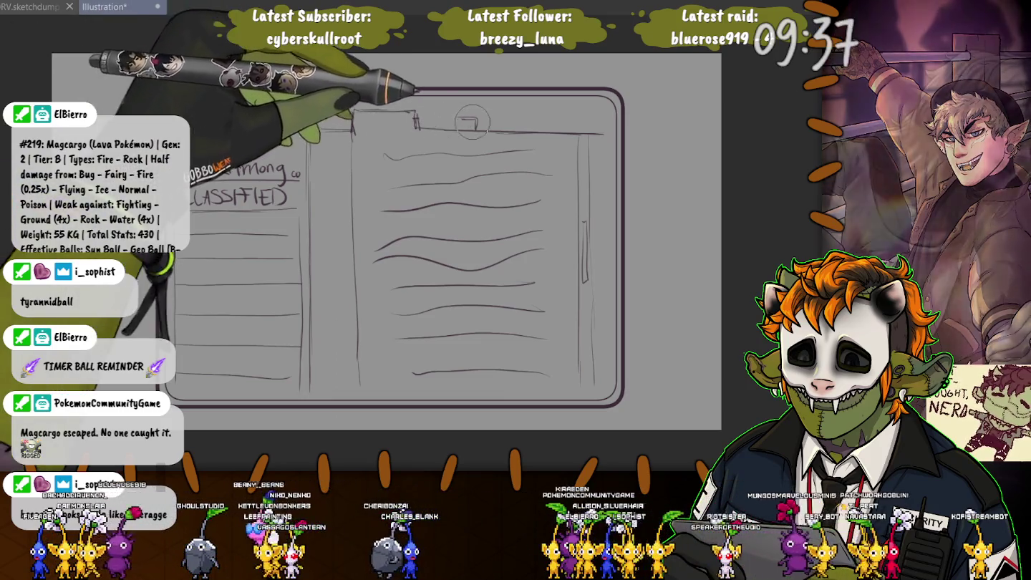
pyautogui.hotkey('ctrl', 'z')
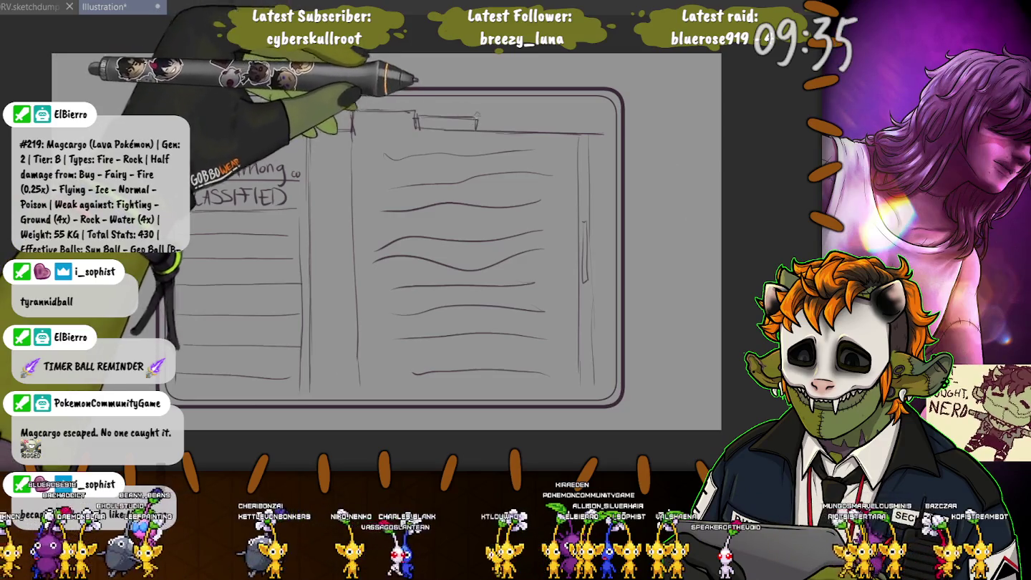
pyautogui.moveTo(478, 119); pyautogui.dragTo(529, 130)
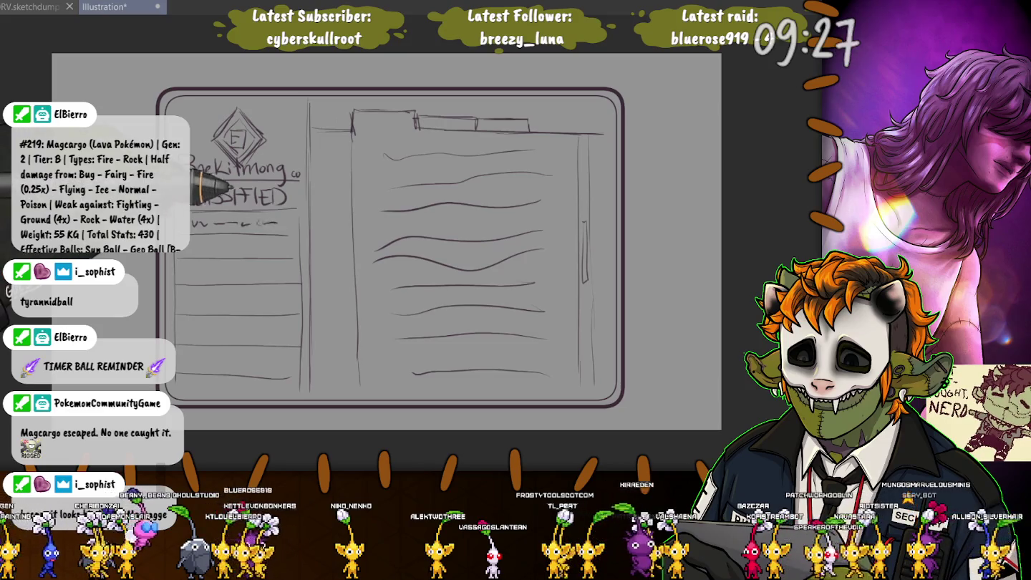
pyautogui.moveTo(191, 224); pyautogui.dragTo(278, 224)
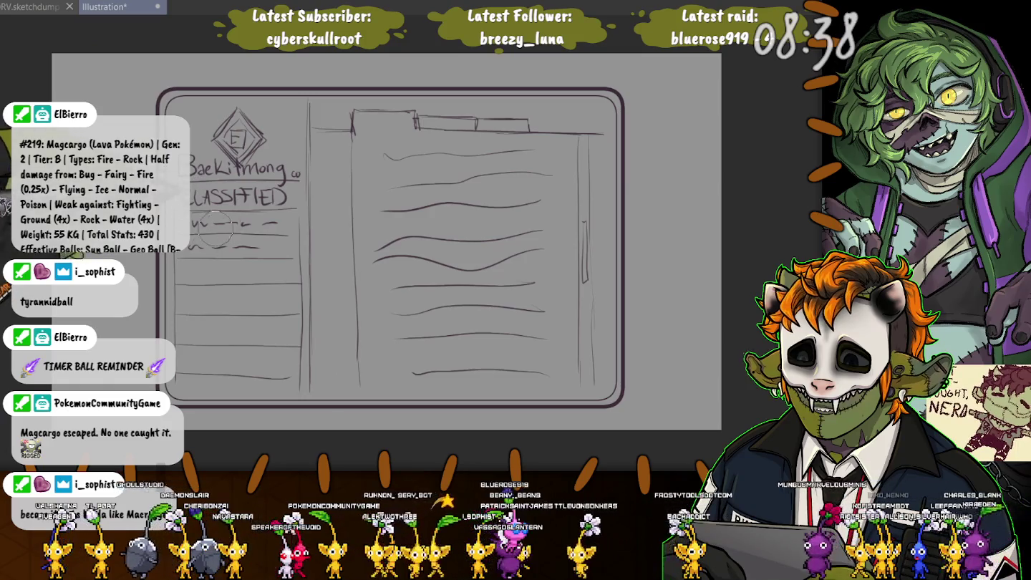
# Remove the placeholder dashes and write the opening characters of the first entry under CLASSIFIED
pyautogui.hotkey('ctrl', 'z')
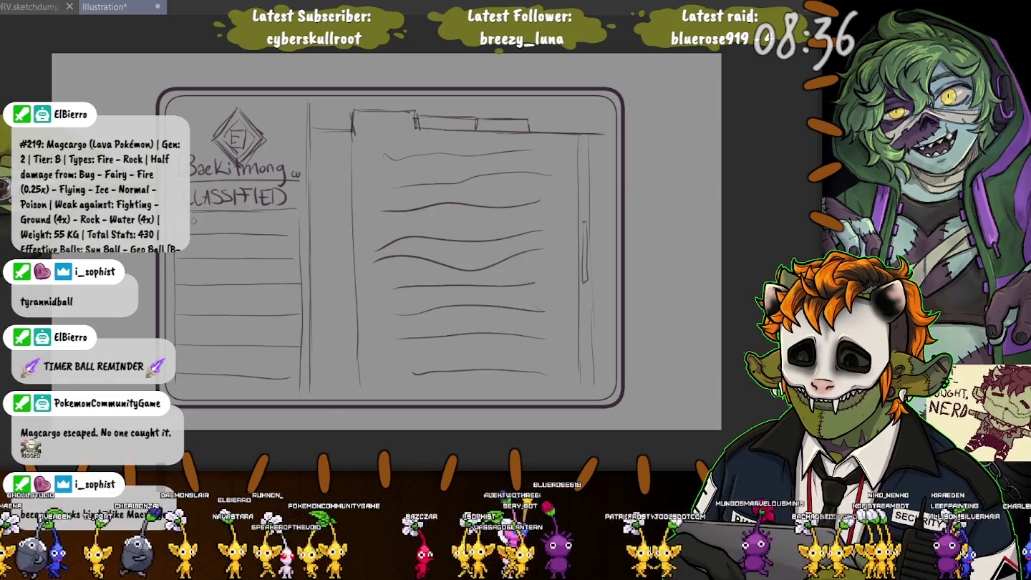
pyautogui.moveTo(200, 224); pyautogui.dragTo(234, 224)
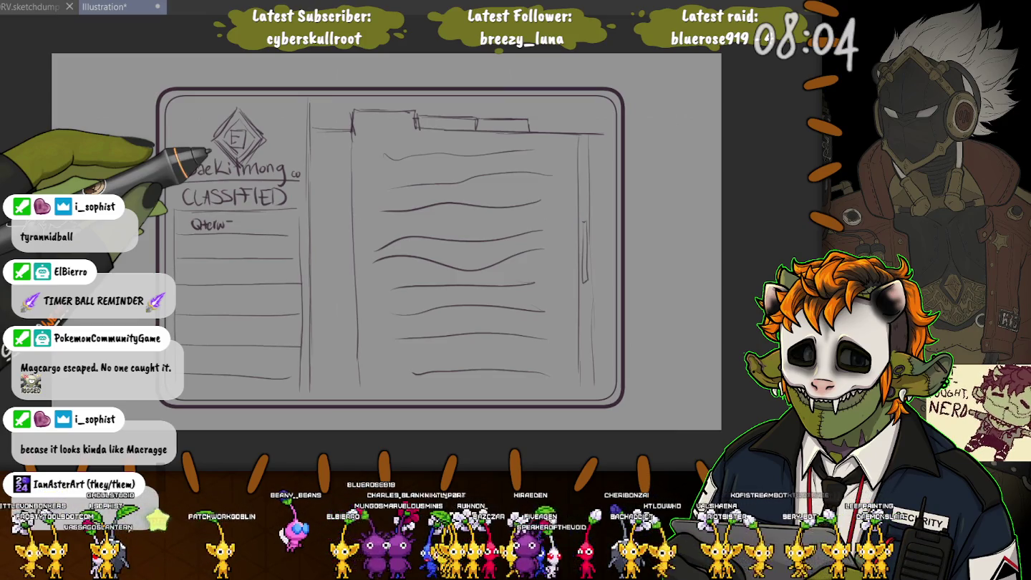
# Finish the first entry as Qterw-A-130666, erasing misformed digits, then begin the second line
pyautogui.moveTo(234, 220)
pyautogui.mouseDown()
pyautogui.moveTo(235, 229)
pyautogui.moveTo(236, 219)
pyautogui.moveTo(250, 225)
pyautogui.mouseUp()
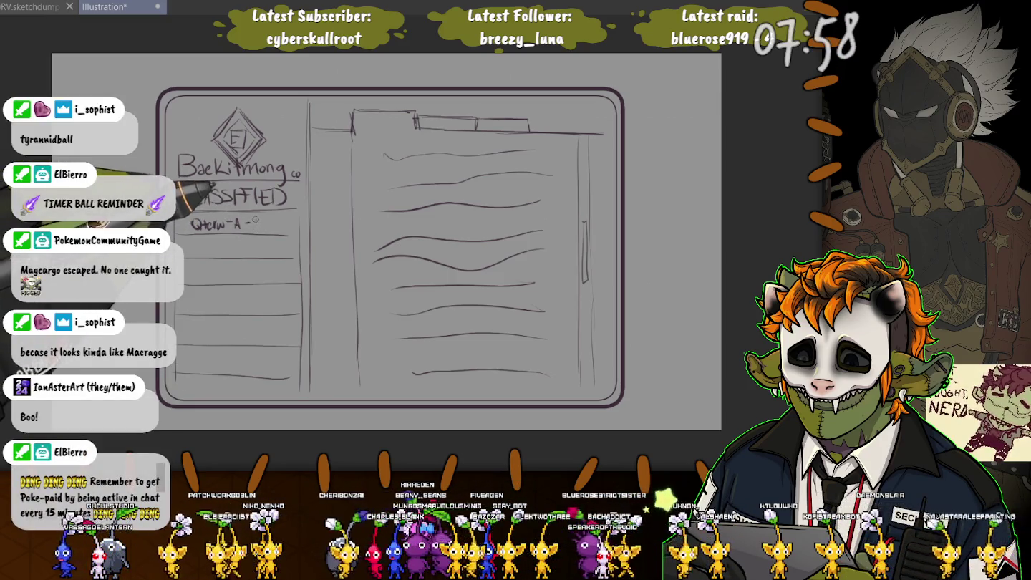
pyautogui.moveTo(259, 219); pyautogui.dragTo(284, 230)
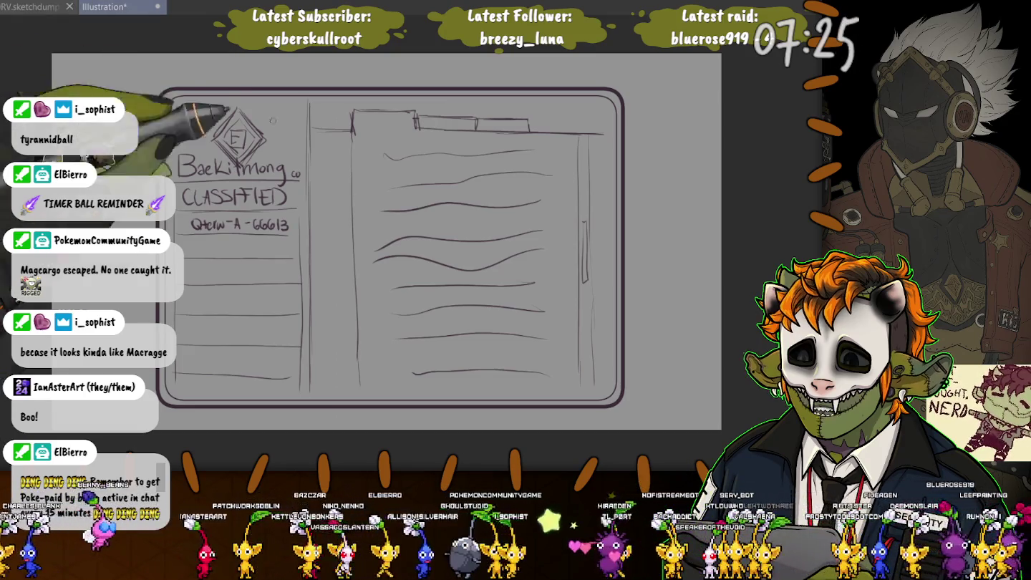
pyautogui.moveTo(248, 225)
pyautogui.mouseDown()
pyautogui.moveTo(279, 225)
pyautogui.moveTo(268, 215)
pyautogui.mouseUp()
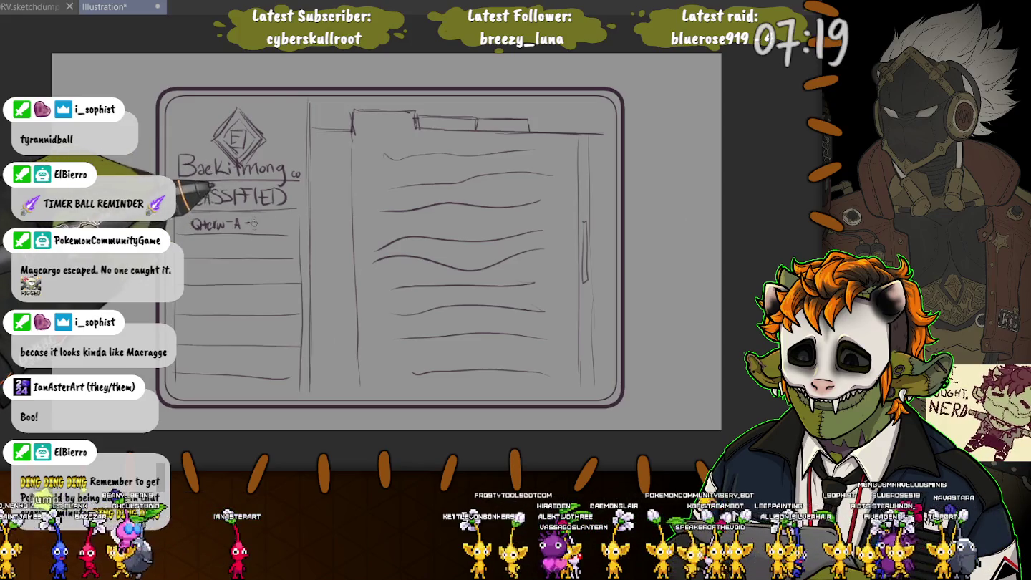
pyautogui.moveTo(278, 218); pyautogui.dragTo(284, 225)
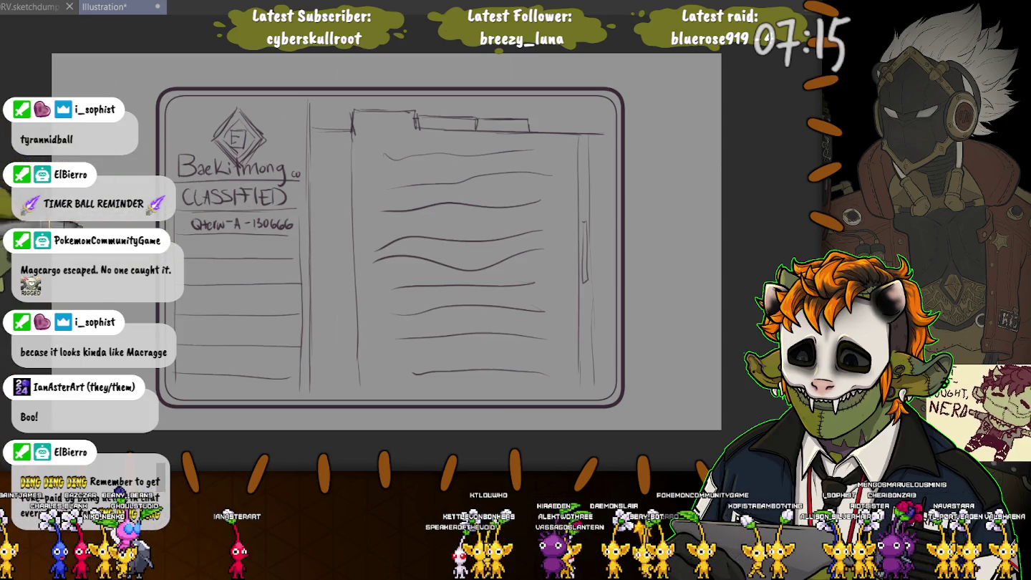
pyautogui.moveTo(187, 244); pyautogui.dragTo(200, 245)
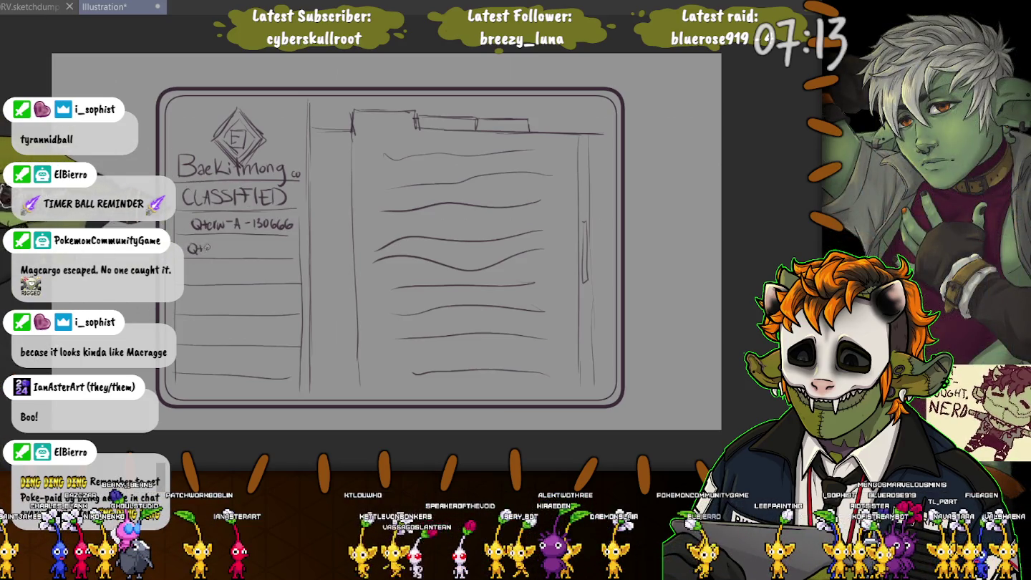
# Letter further Qterw entries (E, E, B, A, C, F) down the left panel's ruled lines
pyautogui.moveTo(210, 245); pyautogui.dragTo(254, 250)
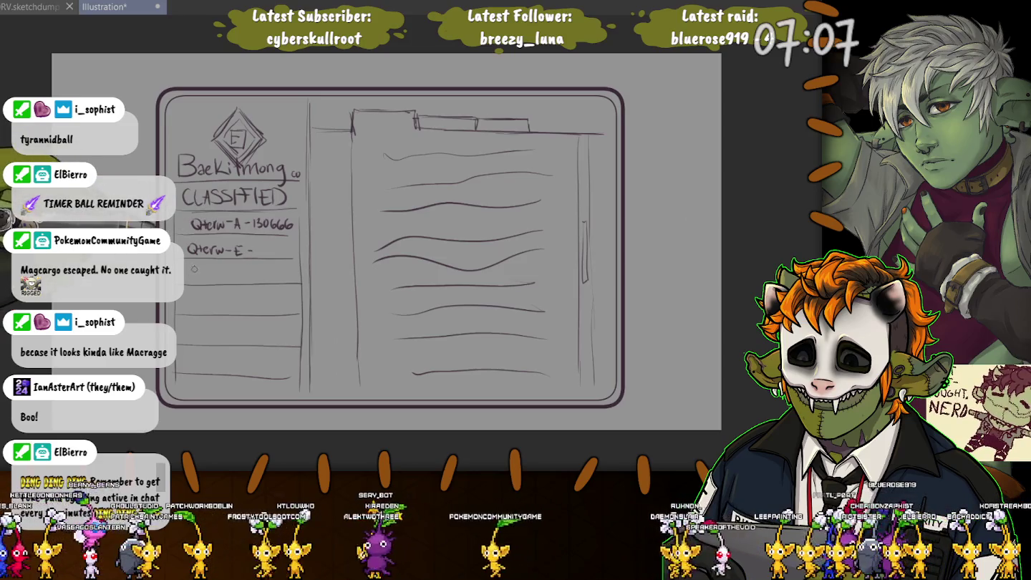
pyautogui.moveTo(195, 271); pyautogui.dragTo(202, 279)
pyautogui.moveTo(198, 274); pyautogui.dragTo(248, 276)
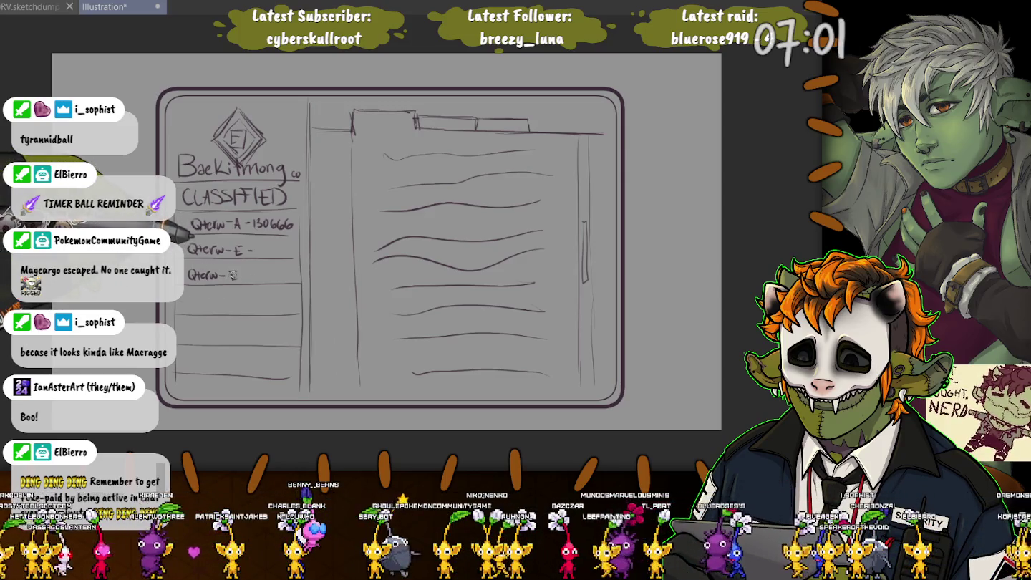
pyautogui.moveTo(192, 297)
pyautogui.mouseDown()
pyautogui.moveTo(236, 309)
pyautogui.moveTo(198, 341)
pyautogui.mouseUp()
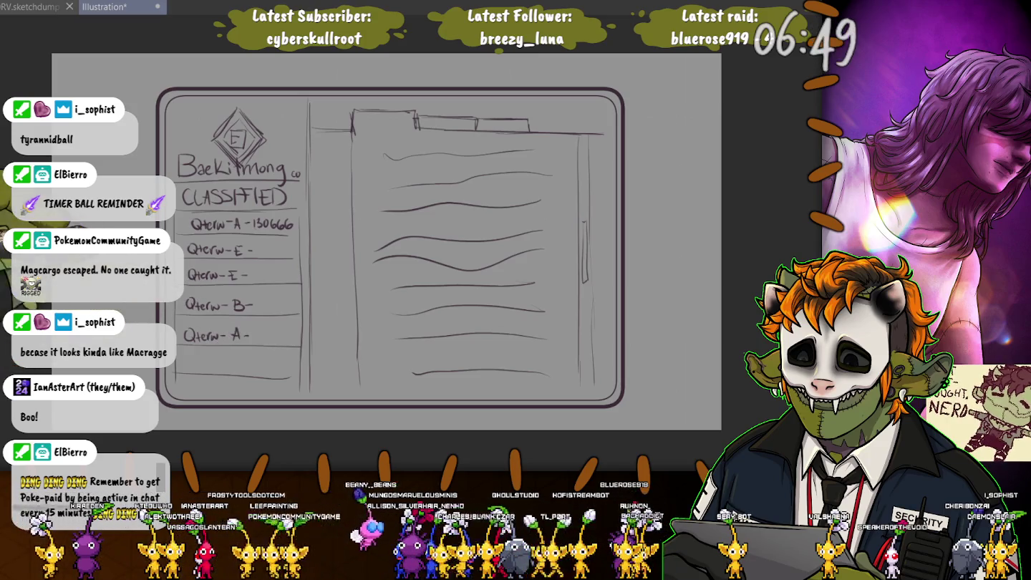
pyautogui.moveTo(190, 362); pyautogui.dragTo(237, 365)
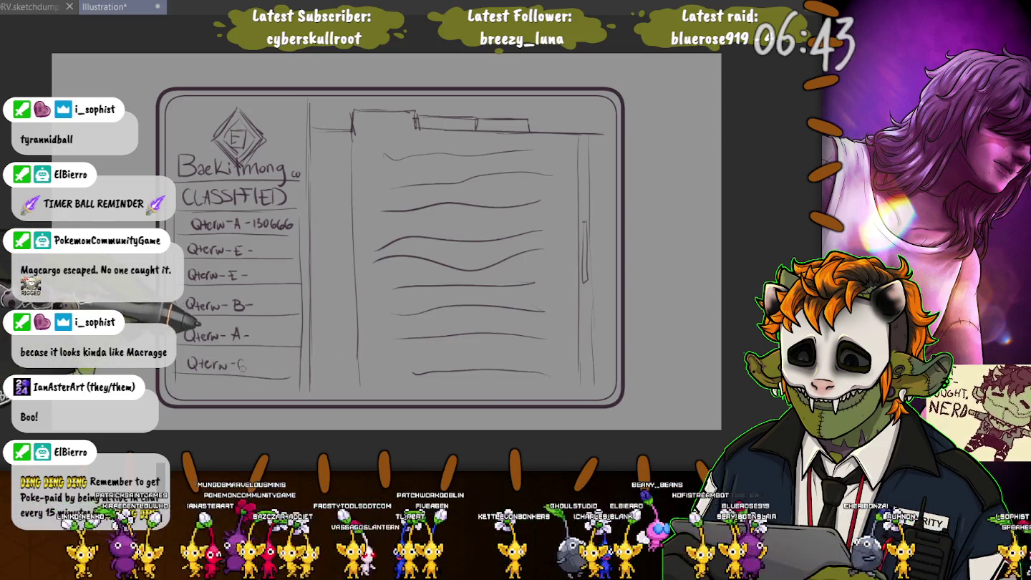
pyautogui.moveTo(246, 360); pyautogui.dragTo(246, 369)
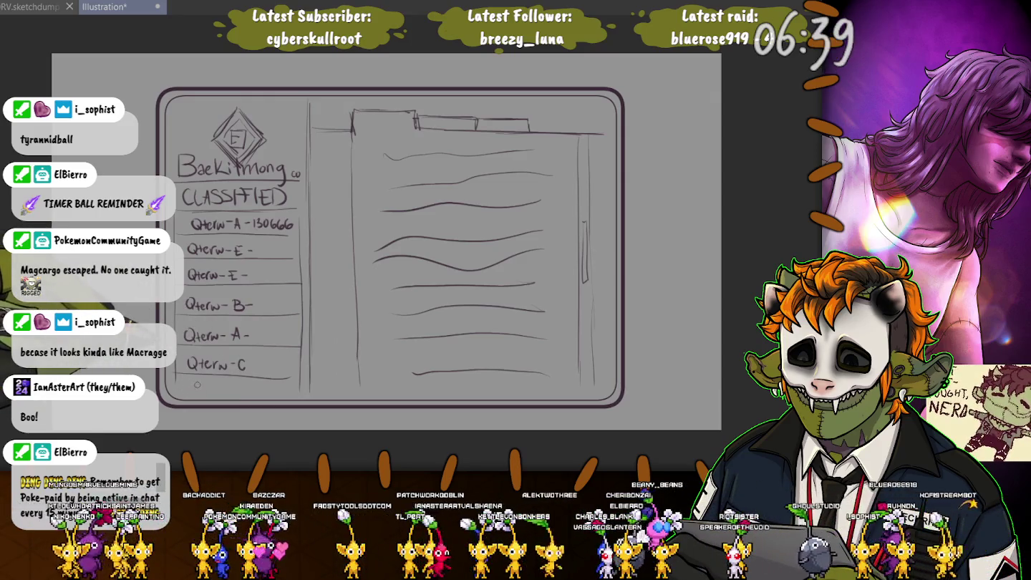
pyautogui.moveTo(192, 384); pyautogui.dragTo(201, 391)
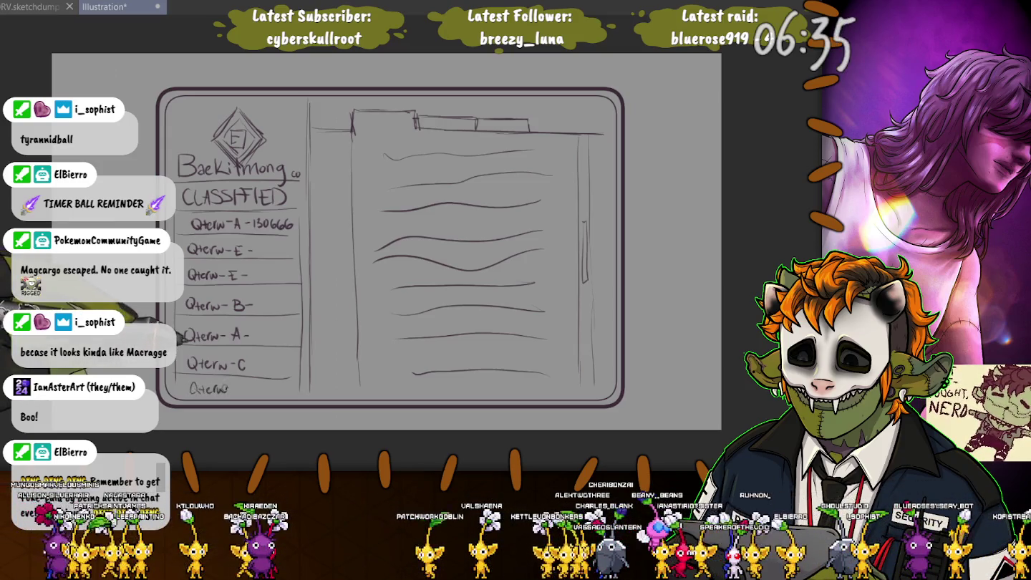
pyautogui.moveTo(241, 383)
pyautogui.mouseDown()
pyautogui.moveTo(242, 396)
pyautogui.moveTo(253, 390)
pyautogui.moveTo(251, 365)
pyautogui.mouseUp()
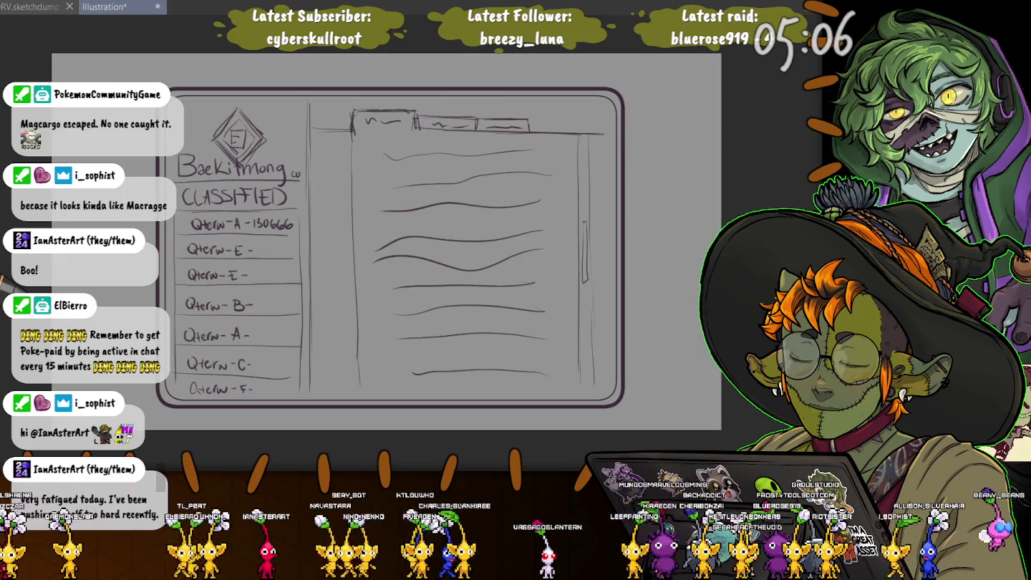
# Save the tablet sketch as Baekimong.Tablet.25
pyautogui.hotkey('ctrl', 's')
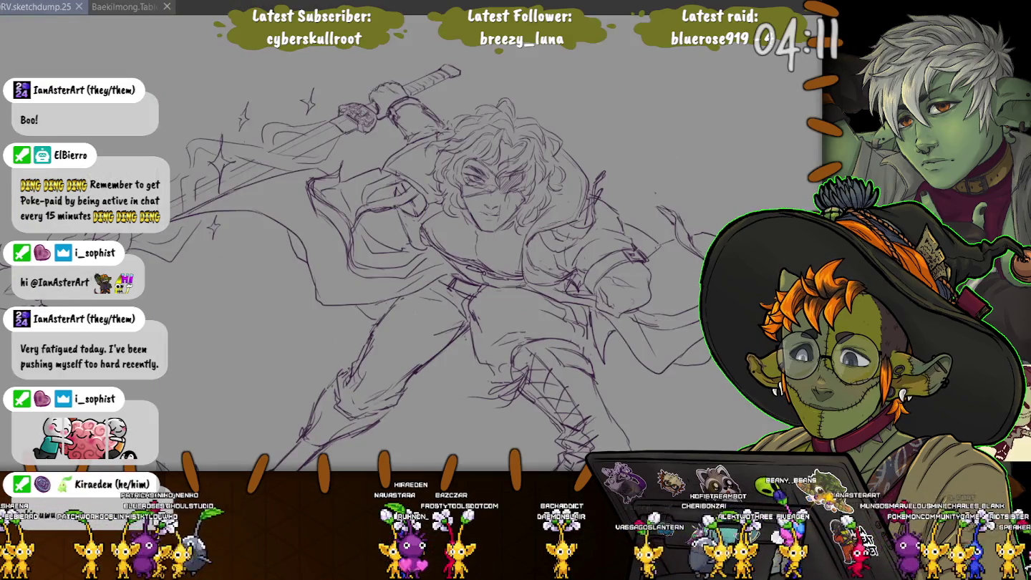
# Zoom out and shift the view until the whole RV.sketchdump.25 sketch page is visible
pyautogui.scroll(-5, 408, 280)
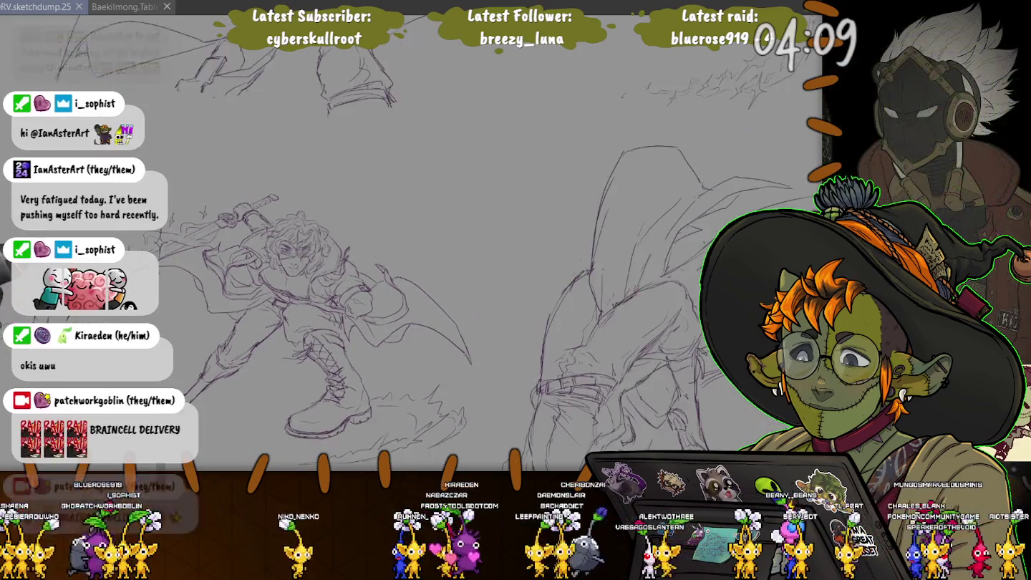
pyautogui.scroll(-3, 409, 244)
pyautogui.scroll(-3, 409, 244)
pyautogui.hscroll(-3, 412, 258)
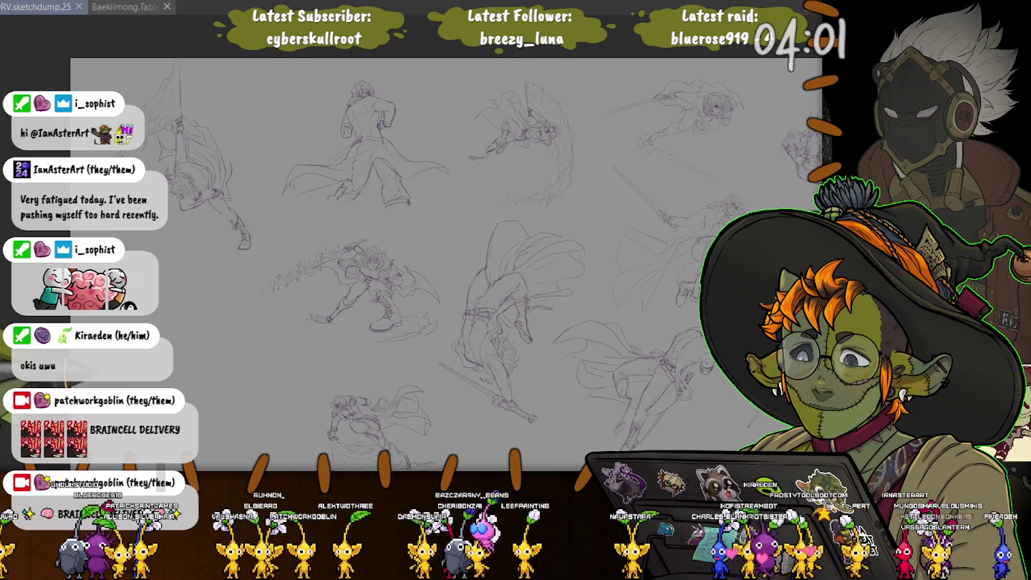
# Crop the page to the tall figure gripping a vertical sword in the top-left corner
pyautogui.hotkey('ctrl', 't')
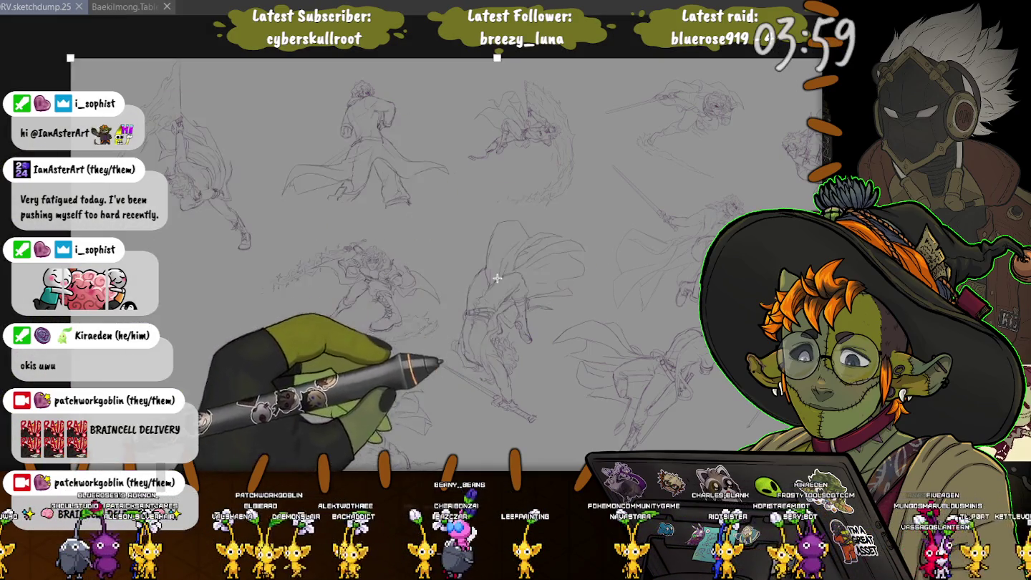
pyautogui.moveTo(497, 278); pyautogui.dragTo(374, 151)
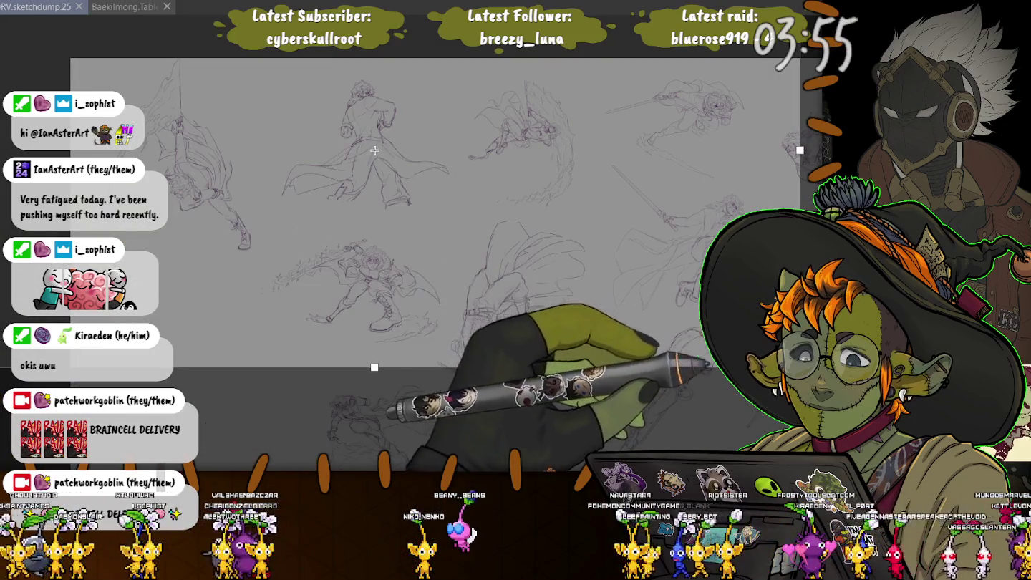
pyautogui.press('Return')
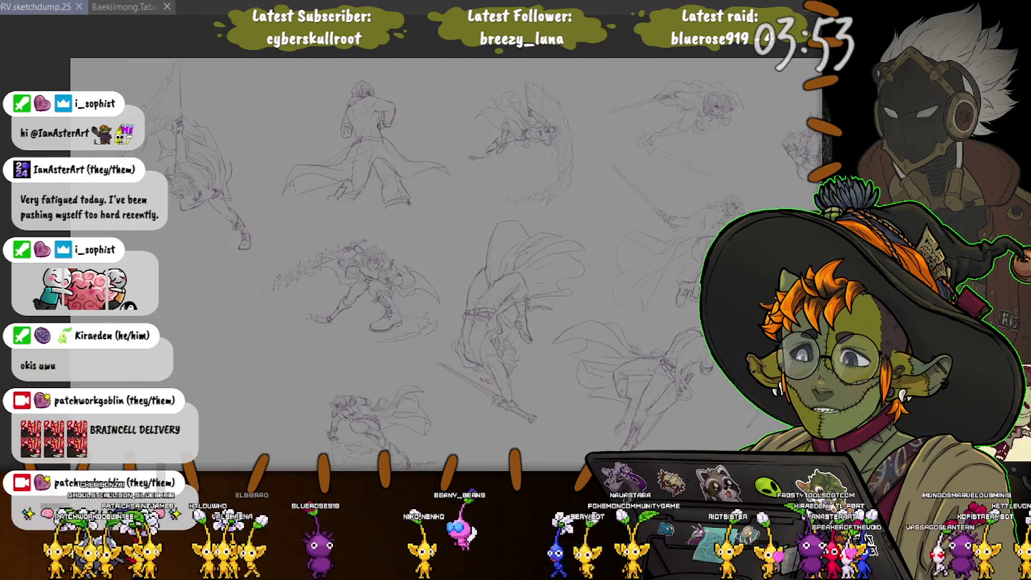
pyautogui.hotkey('ctrl', 't')
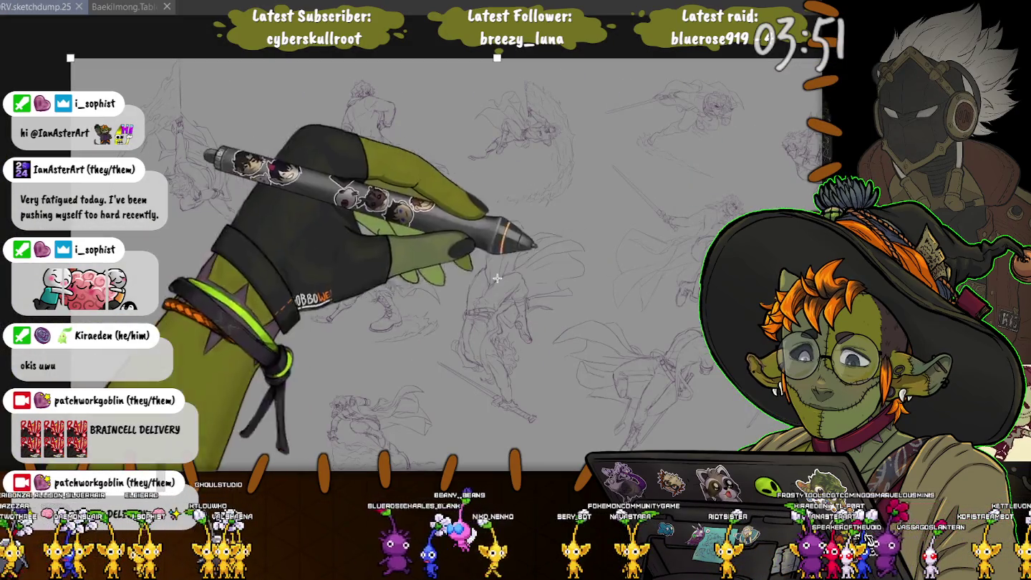
pyautogui.moveTo(497, 278)
pyautogui.mouseDown()
pyautogui.moveTo(346, 179)
pyautogui.moveTo(19, 60)
pyautogui.moveTo(287, 207)
pyautogui.mouseUp()
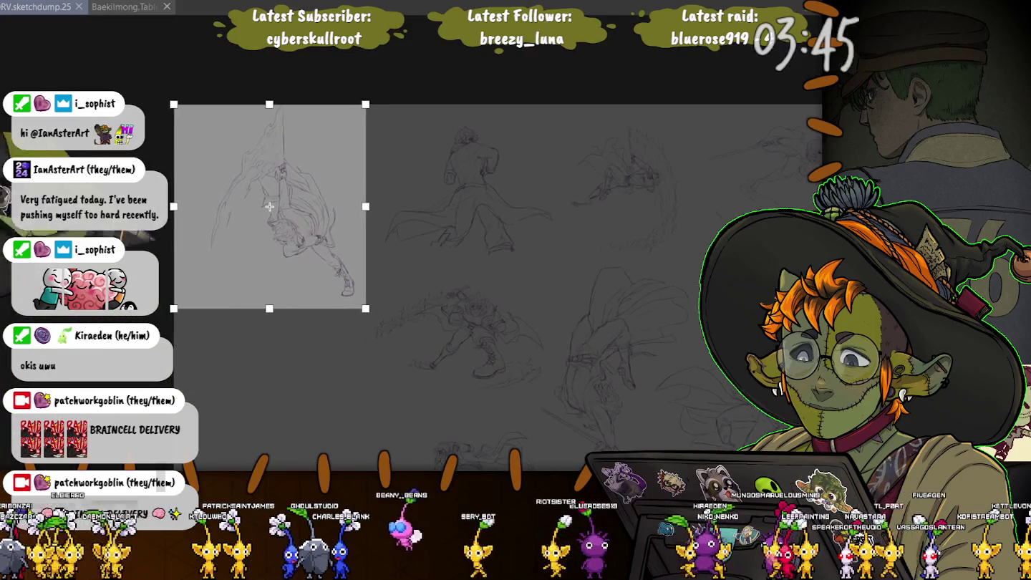
pyautogui.moveTo(208, 206); pyautogui.dragTo(203, 206)
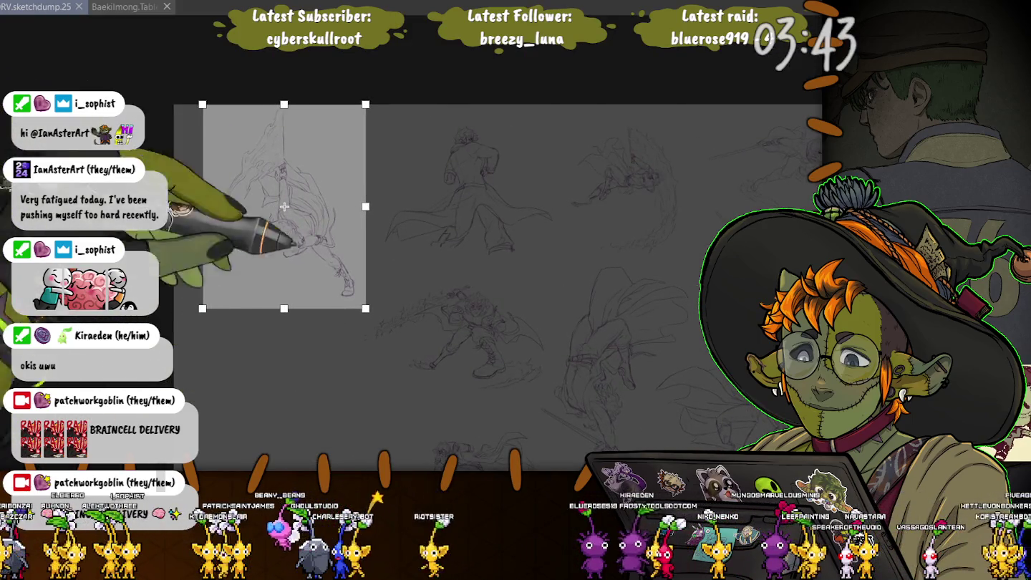
pyautogui.press('Return')
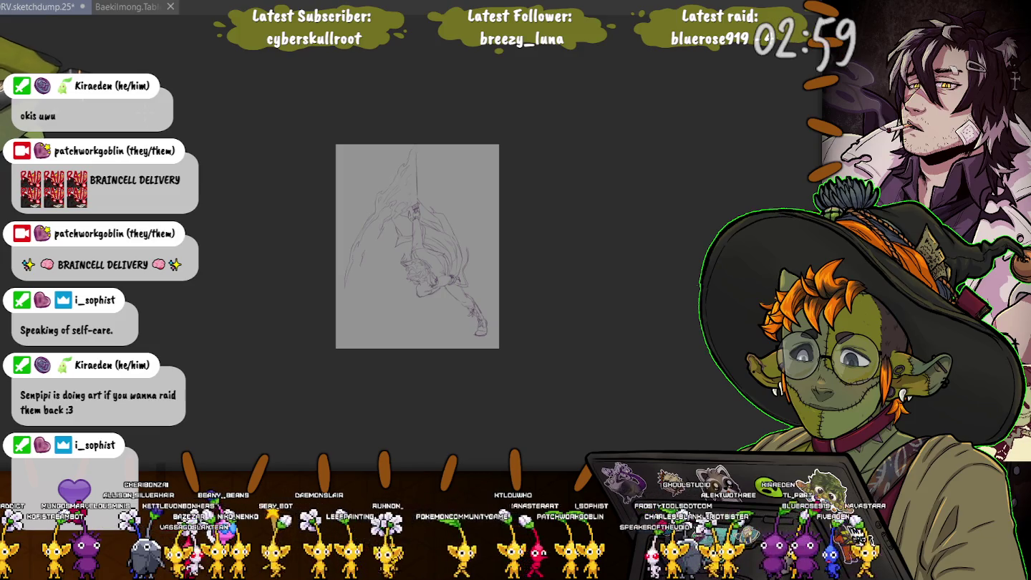
# From the full page, crop around the long-coat figure, then switch back to the whole sheet
pyautogui.hotkey('ctrl', 'Tab')
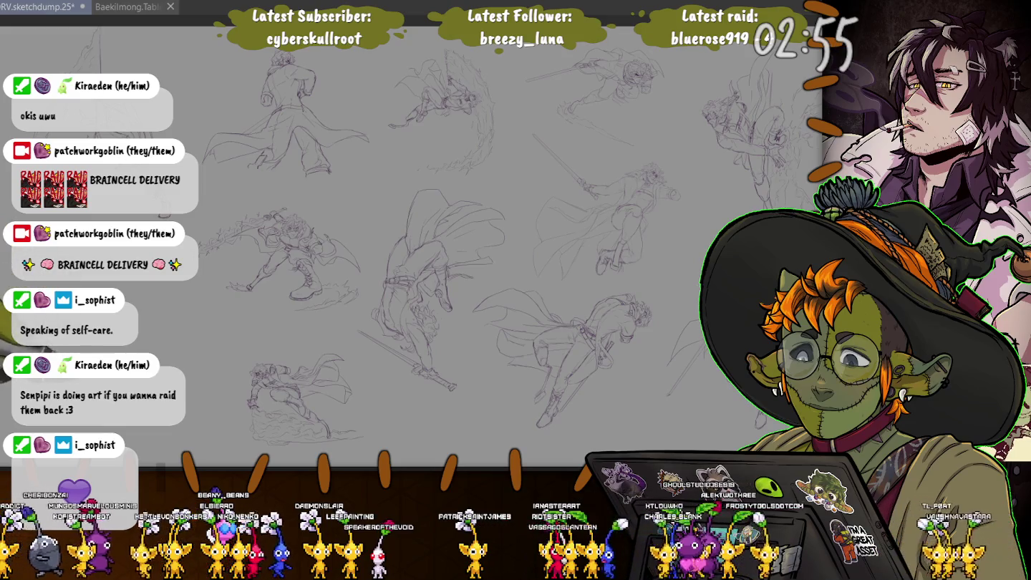
pyautogui.moveTo(417, 246)
pyautogui.mouseDown()
pyautogui.moveTo(331, 246)
pyautogui.moveTo(419, 248)
pyautogui.mouseUp()
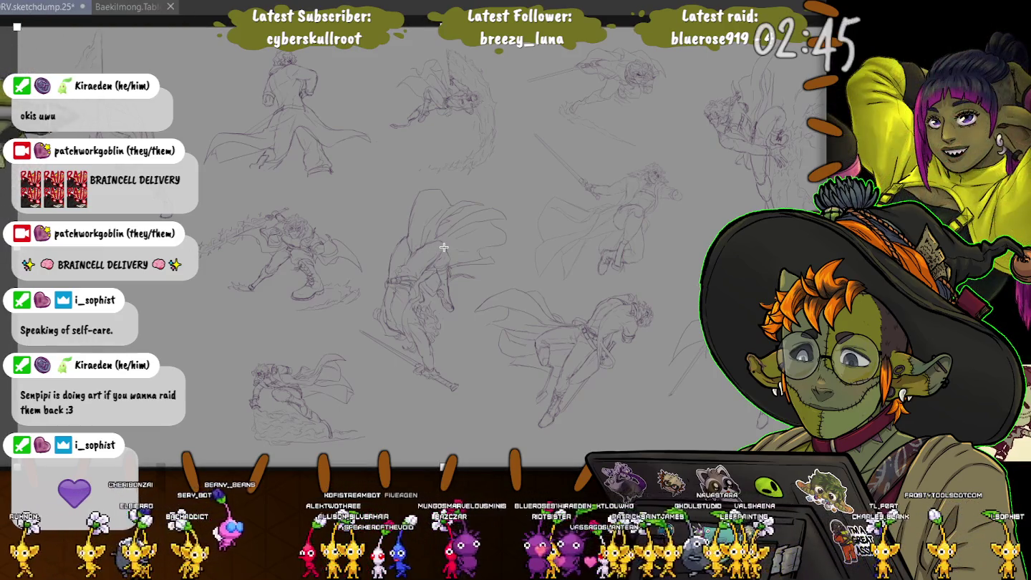
pyautogui.moveTo(444, 247); pyautogui.dragTo(536, 247)
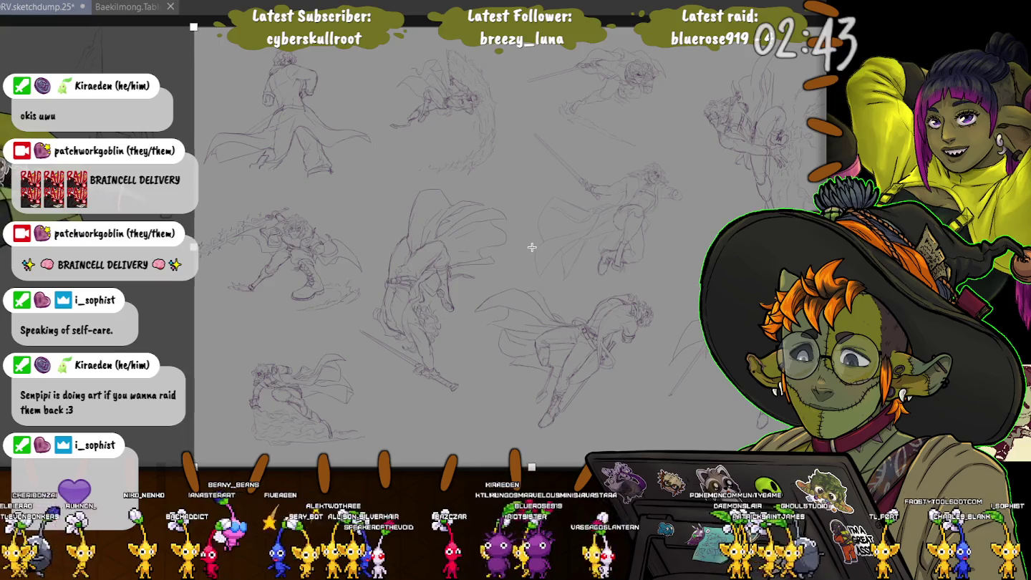
pyautogui.moveTo(536, 247)
pyautogui.mouseDown()
pyautogui.moveTo(453, 255)
pyautogui.moveTo(199, 115)
pyautogui.mouseUp()
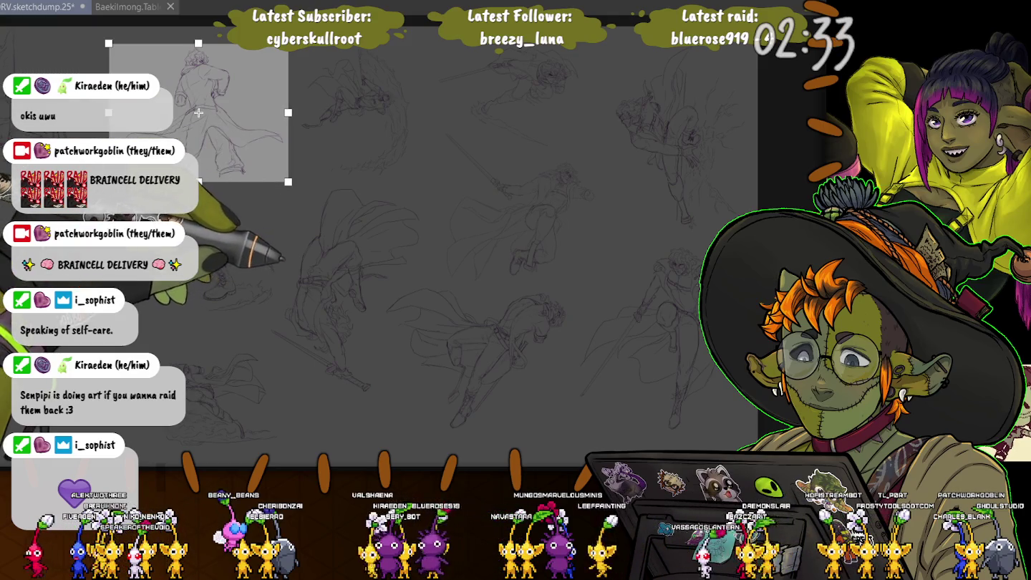
pyautogui.press('Return')
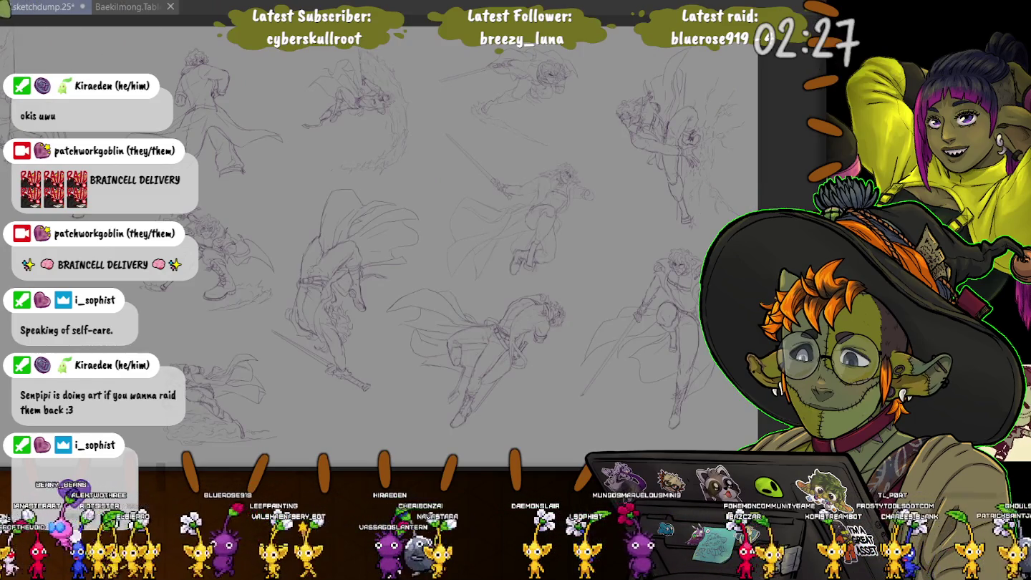
pyautogui.hotkey('ctrl', 'Tab')
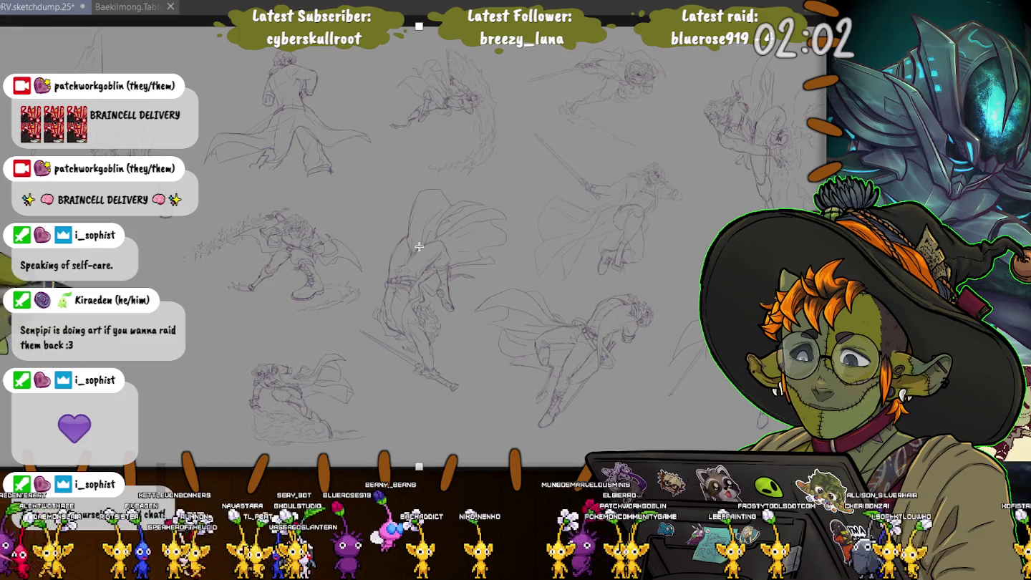
# Crop to the lunging figure with the sword swipe, then undo back to the uncropped page
pyautogui.moveTo(1, 246); pyautogui.dragTo(187, 246)
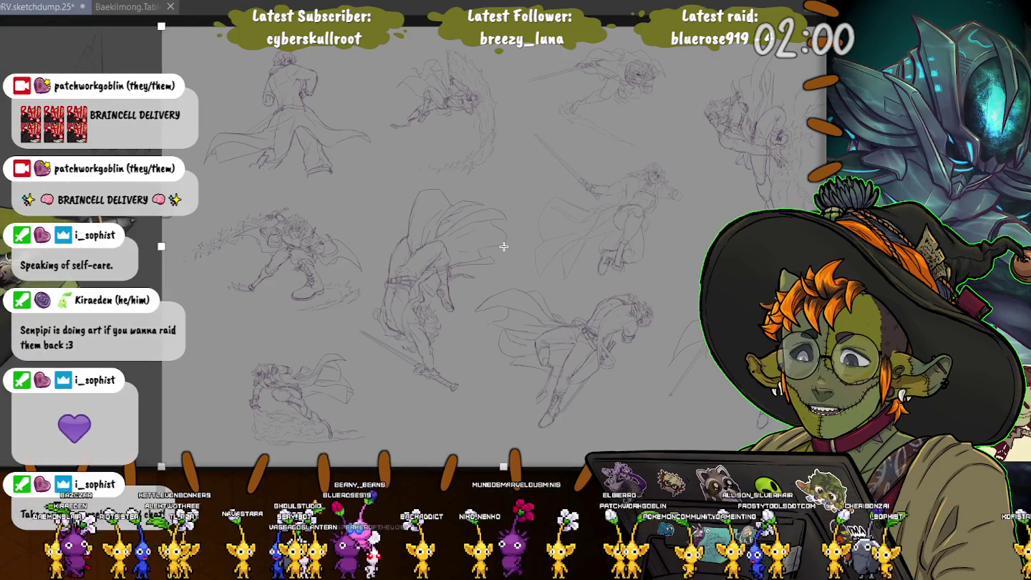
pyautogui.moveTo(823, 465); pyautogui.dragTo(368, 316)
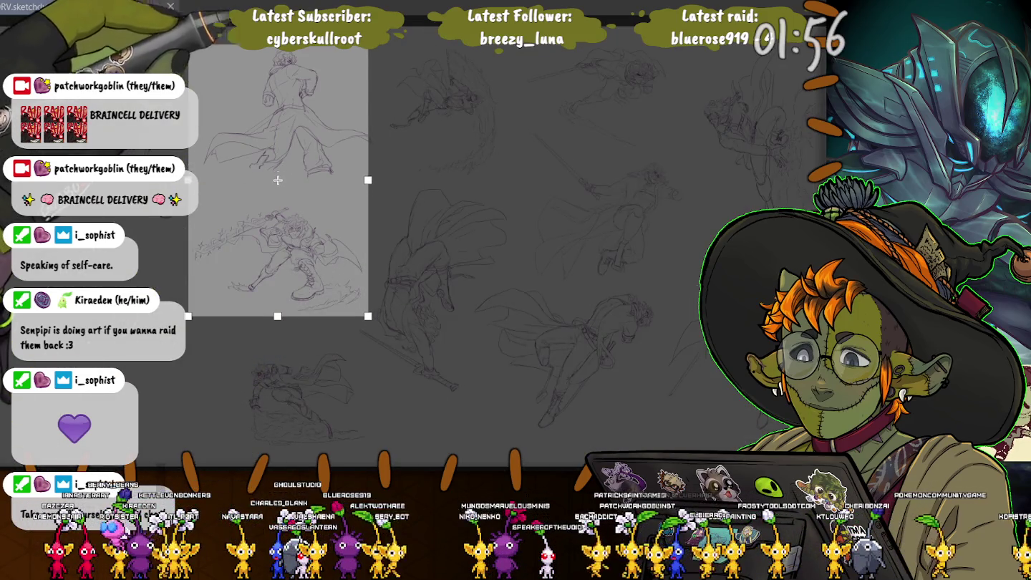
pyautogui.moveTo(278, 27); pyautogui.dragTo(278, 197)
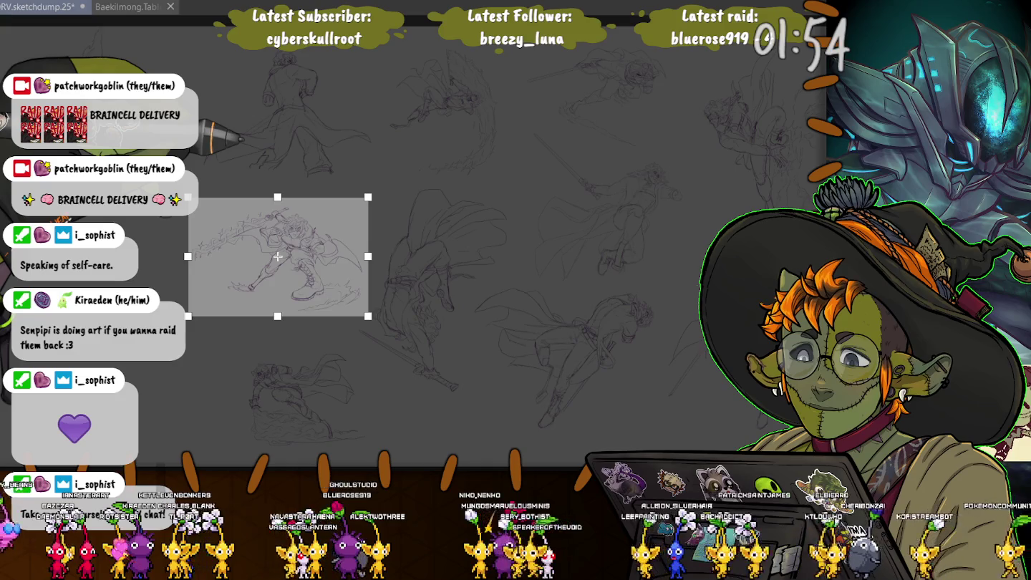
pyautogui.press('Escape')
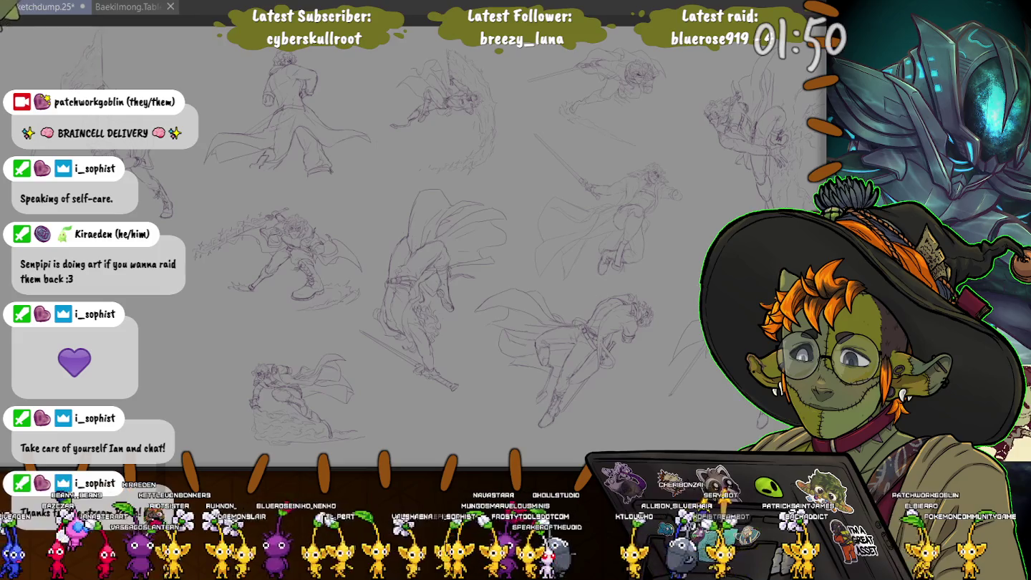
pyautogui.hotkey('ctrl', 'shift', 'z')
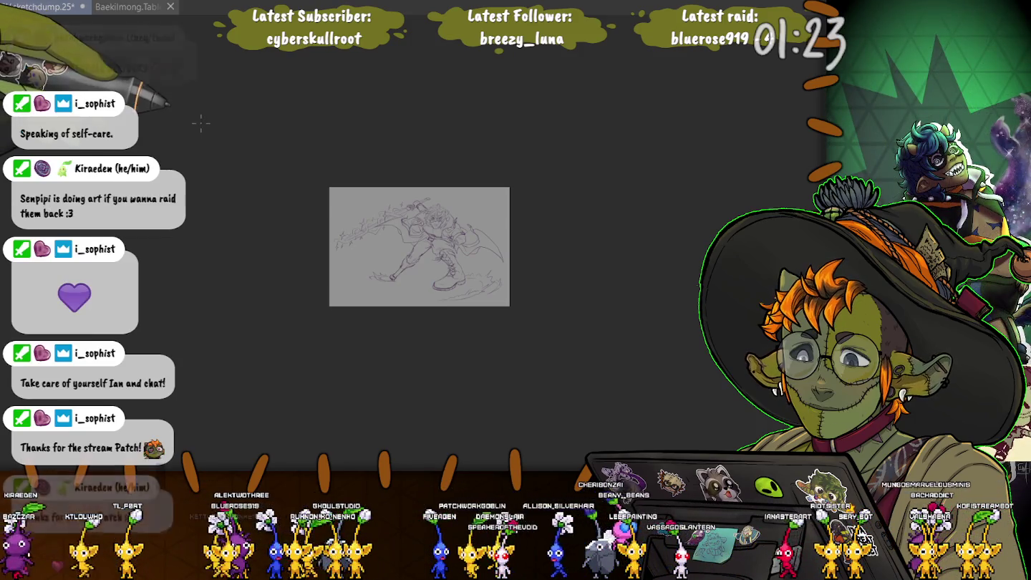
pyautogui.hotkey('ctrl', 'z')
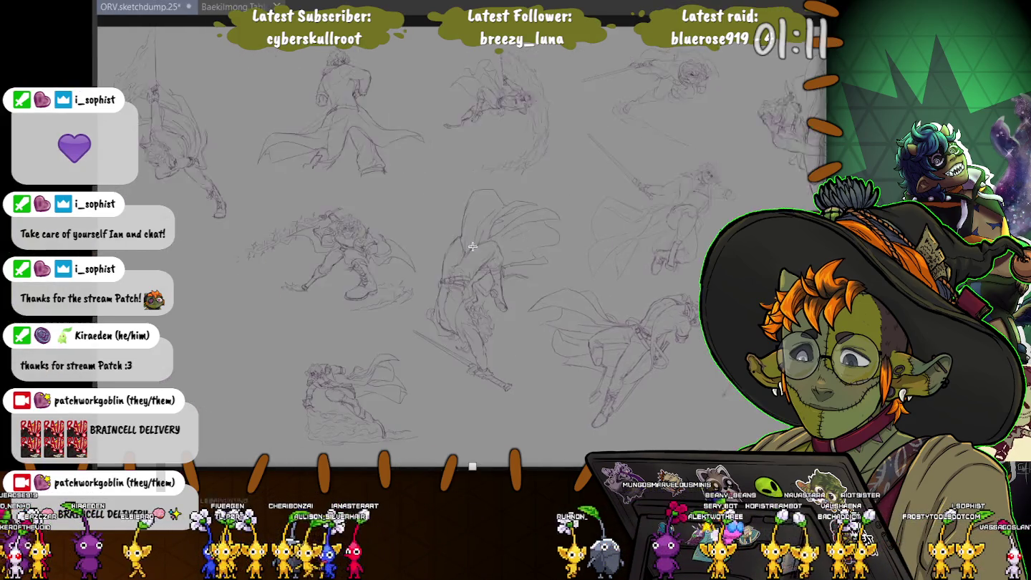
# Crop to the bottom-left caped figure, then restore the full sketch page and save RV.sketchdump.25
pyautogui.moveTo(419, 247)
pyautogui.mouseDown()
pyautogui.moveTo(544, 404)
pyautogui.moveTo(608, 406)
pyautogui.moveTo(373, 404)
pyautogui.mouseUp()
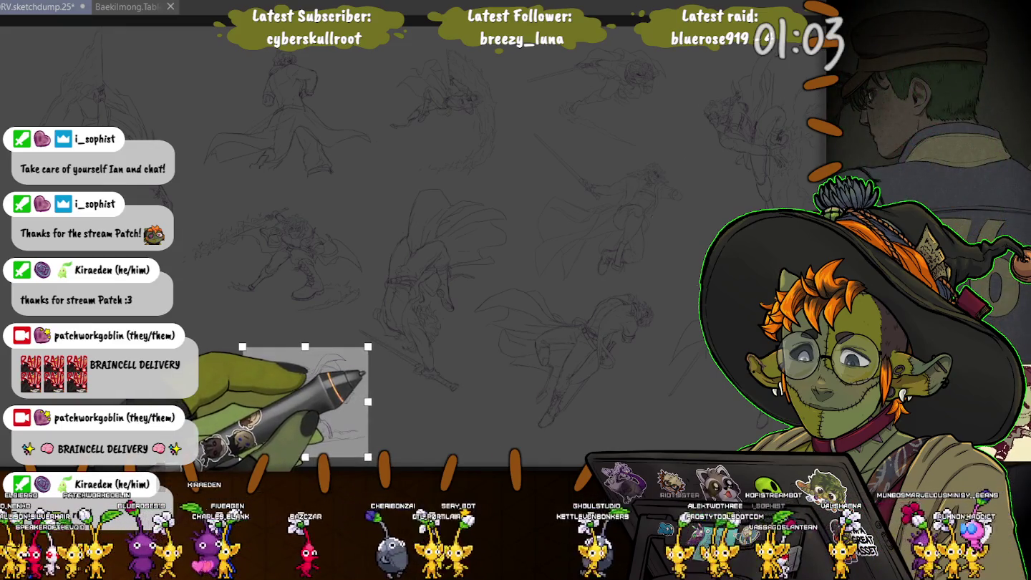
pyautogui.press('Escape')
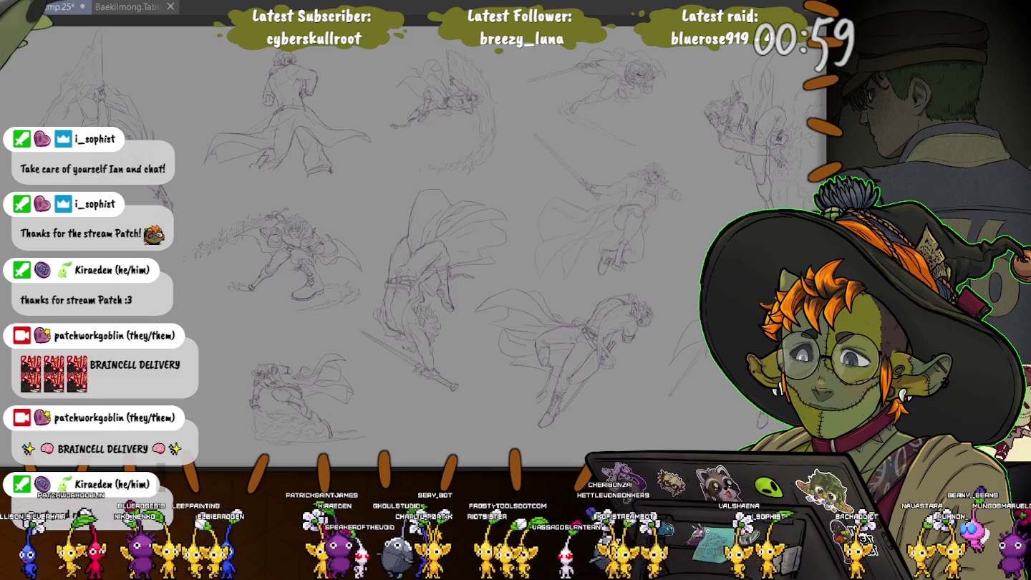
pyautogui.hotkey('ctrl', 'shift', 'z')
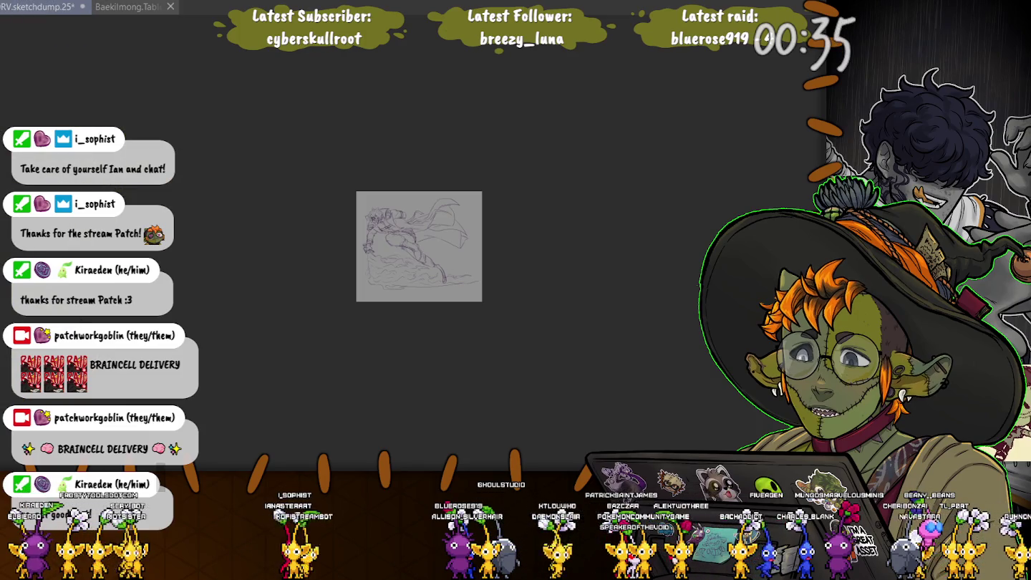
pyautogui.hotkey('ctrl', '0')
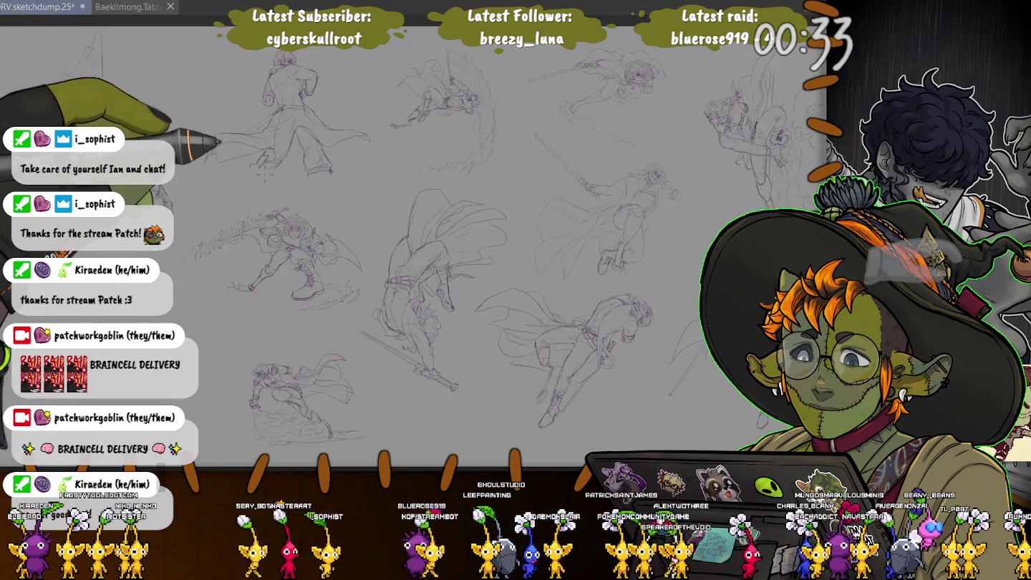
pyautogui.hotkey('ctrl', 's')
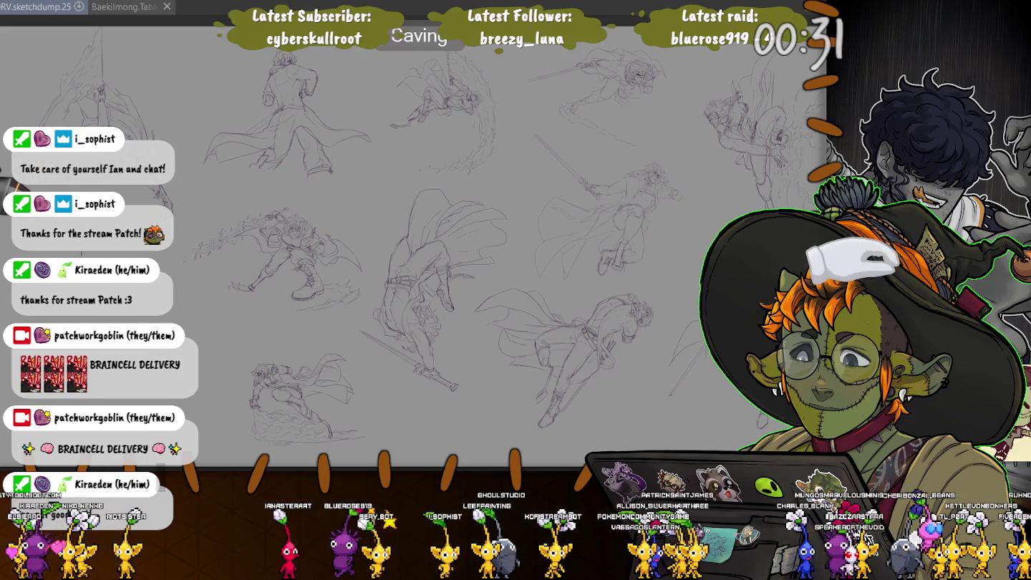